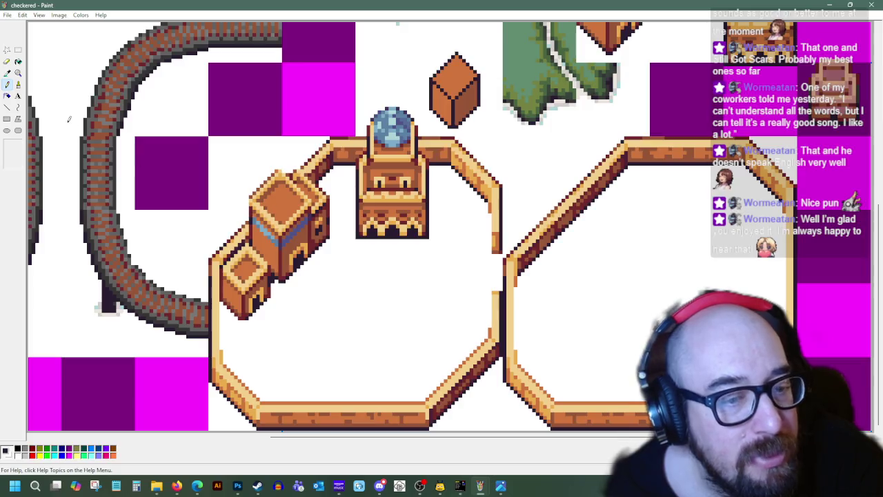
Step: Sample the house's dark red-brown and pencil outline pixels down its left edge
click(7, 73)
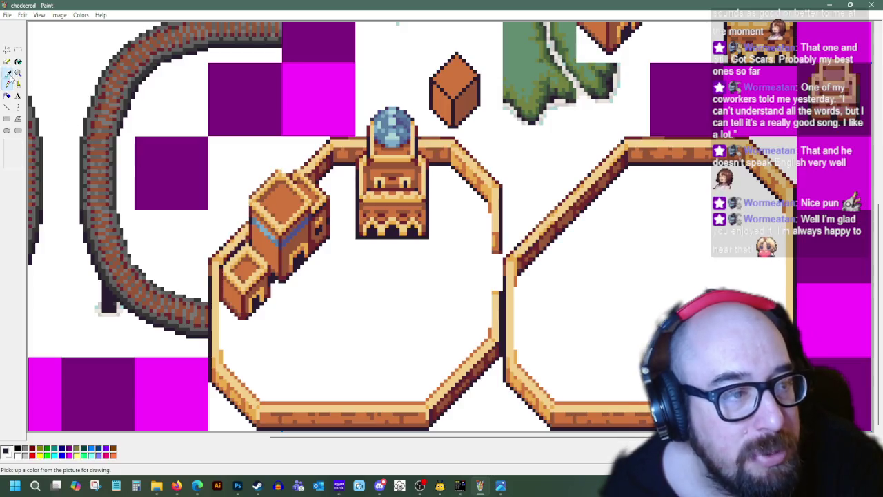
click(307, 244)
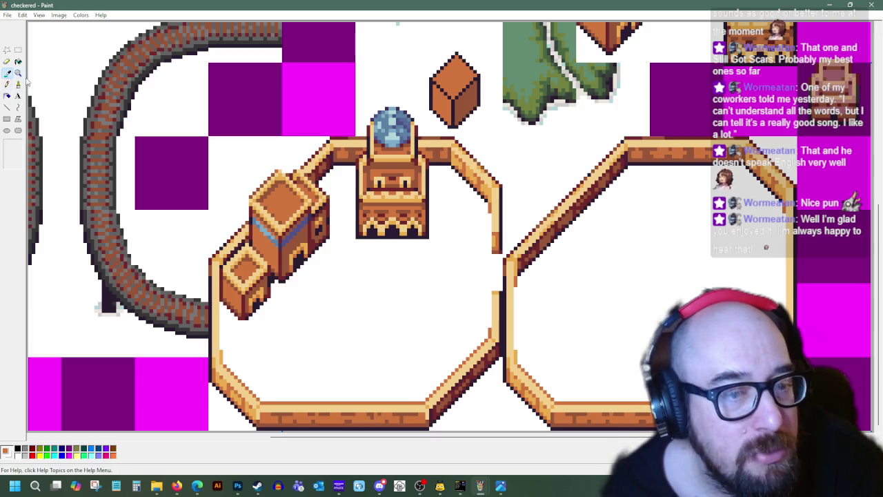
click(317, 180)
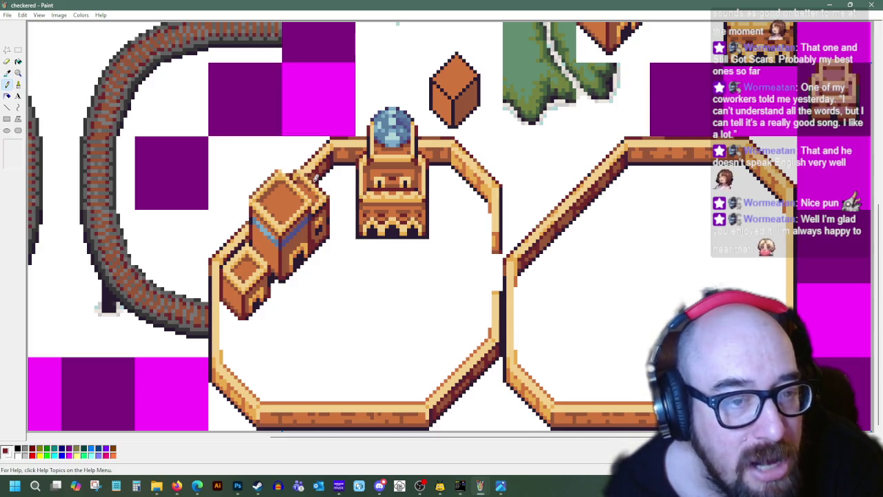
drag(317, 163, 242, 247)
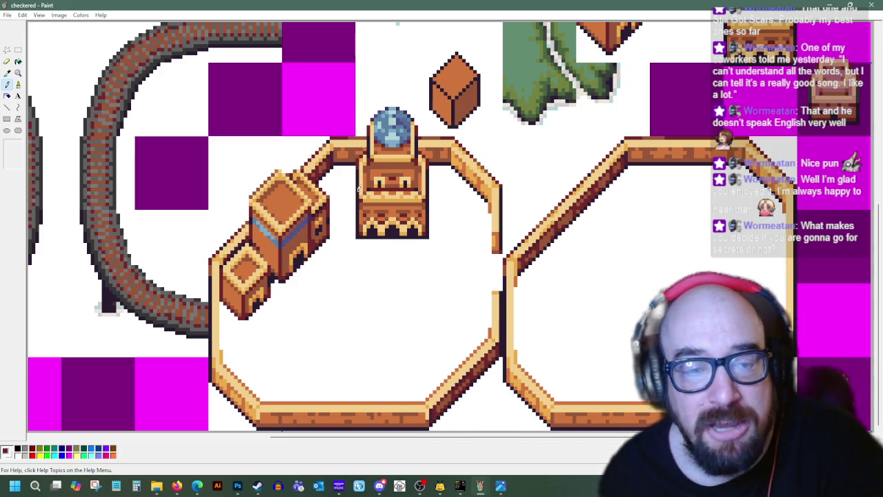
Step: Sample another colour from the artwork and zoom out to 1x to view the whole tilesheet
click(9, 72)
click(370, 229)
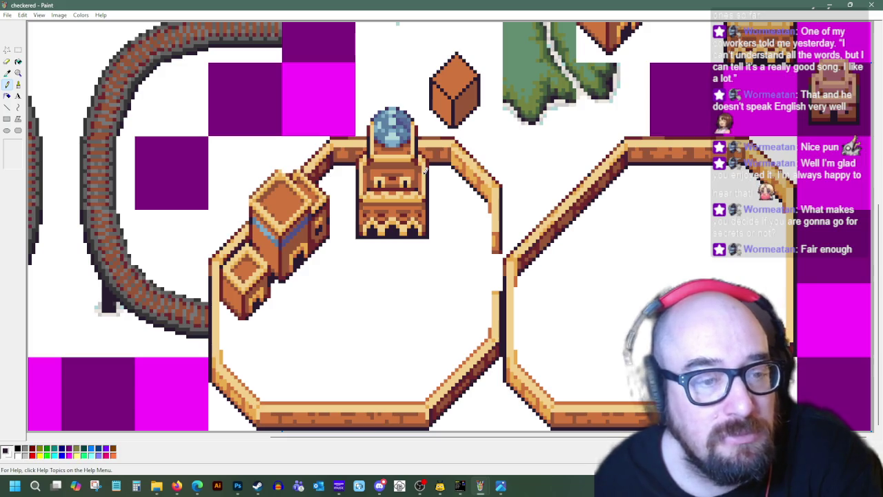
click(18, 73)
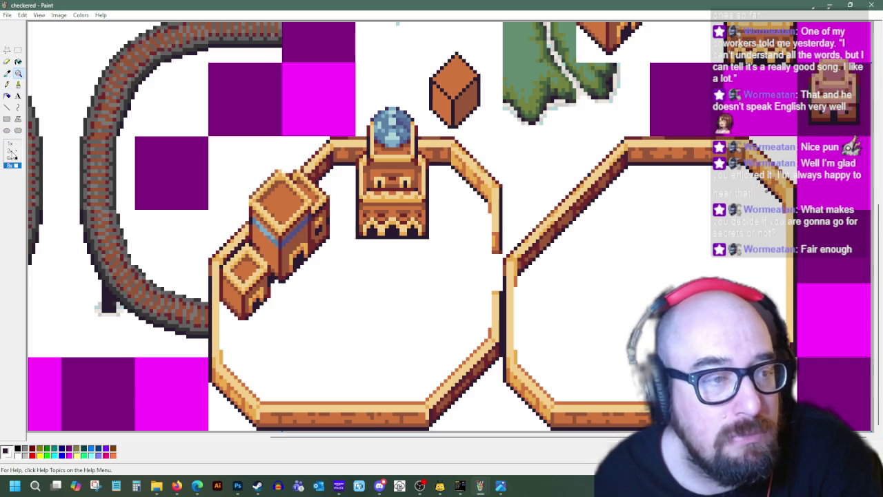
click(12, 153)
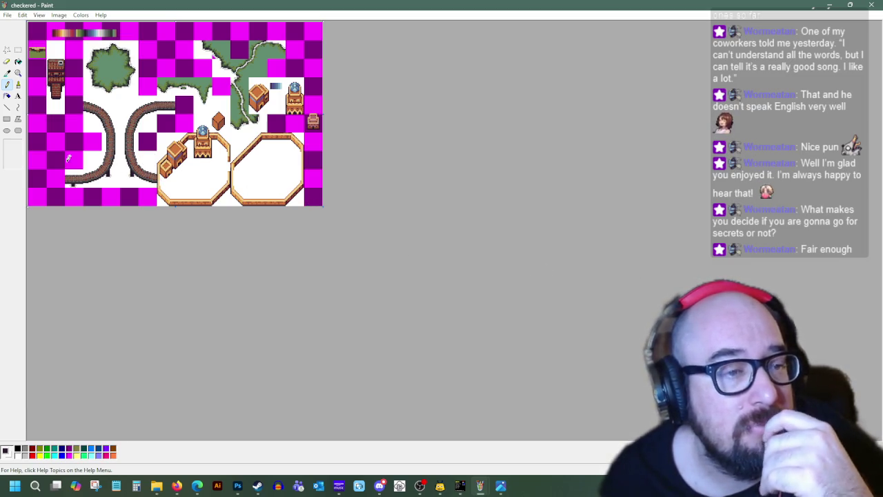
Step: Zoom back in on the desert tiles and pick bright green as the drawing colour
click(20, 72)
click(13, 165)
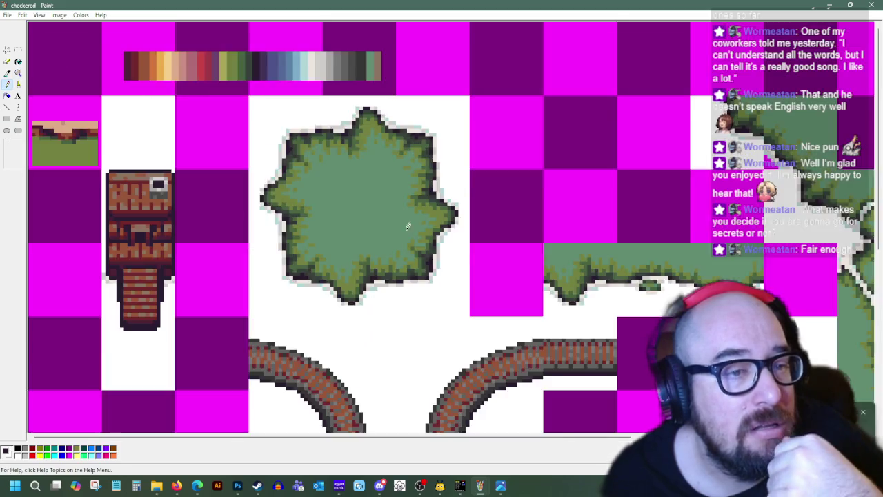
scroll(584, 436, down, 5)
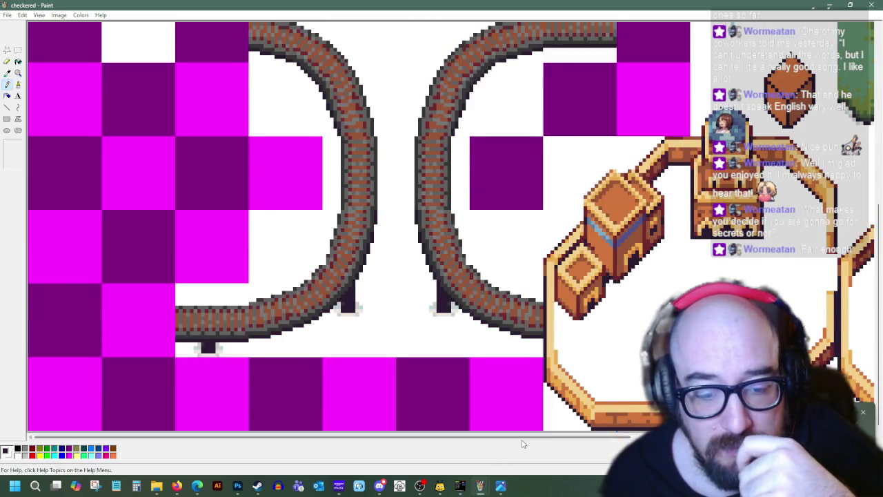
scroll(522, 444, right, 2)
scroll(568, 447, right, 3)
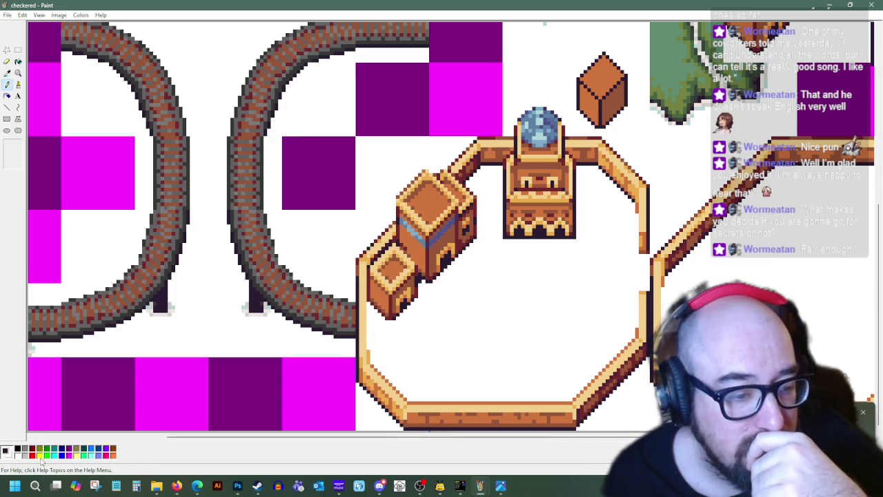
click(46, 455)
scroll(547, 217, up, 5)
scroll(547, 218, down, 5)
scroll(517, 445, right, 4)
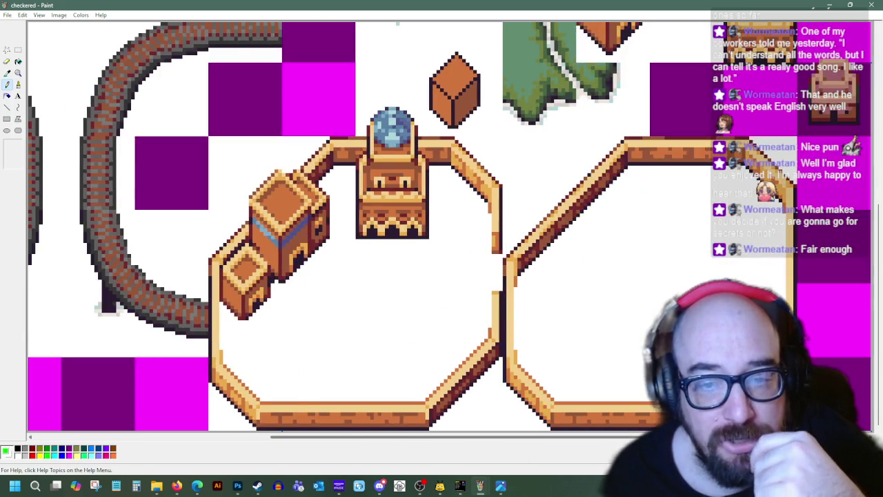
scroll(652, 298, up, 2)
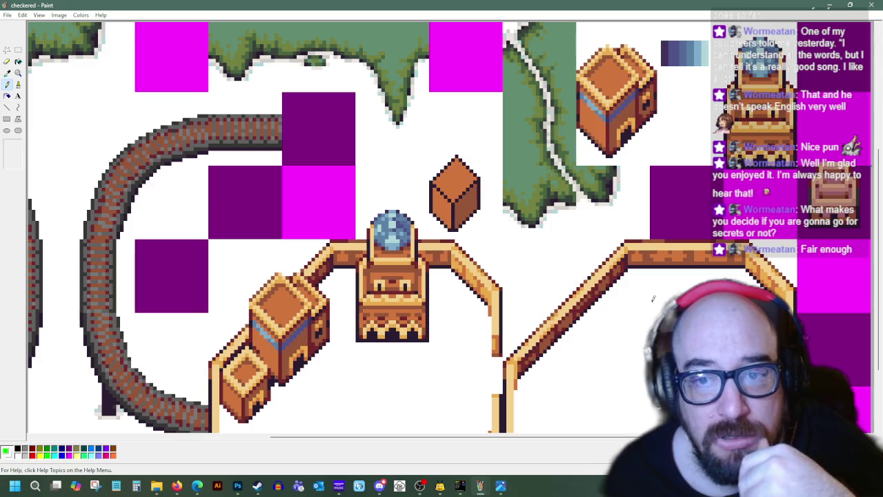
Step: Draw a solid-filled bright green rectangle on the right side of the sheet
click(18, 50)
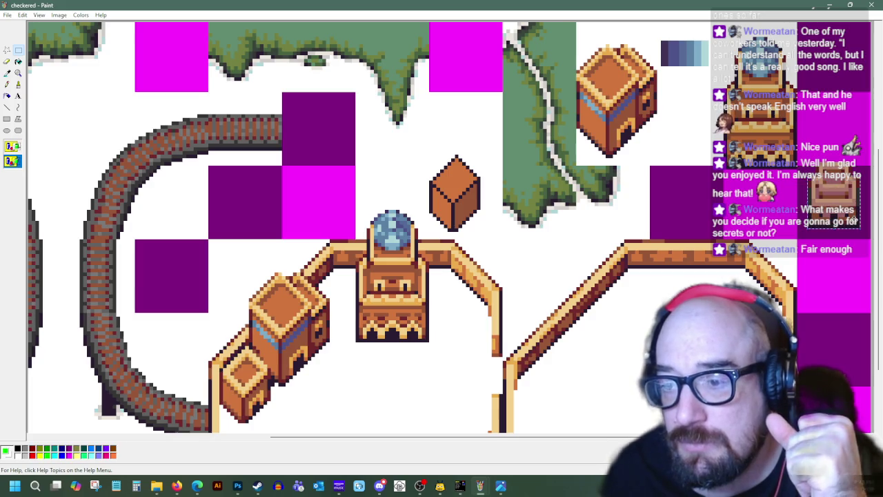
click(7, 119)
click(12, 163)
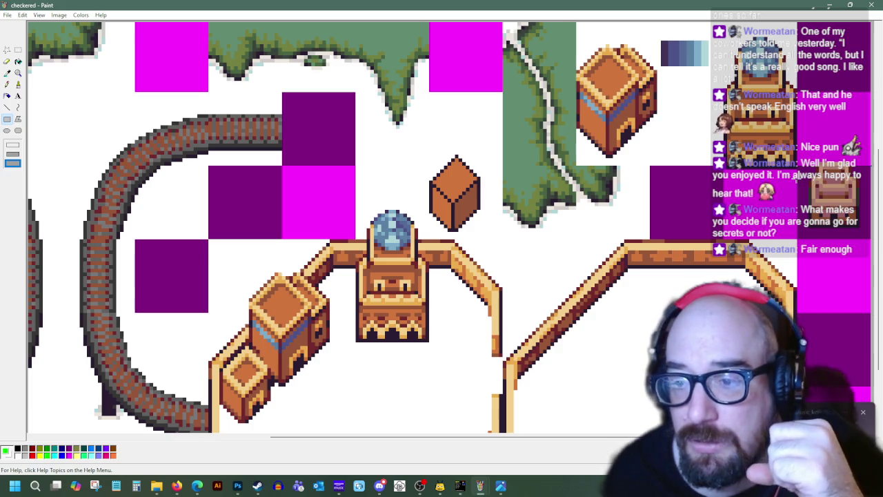
drag(778, 206, 732, 205)
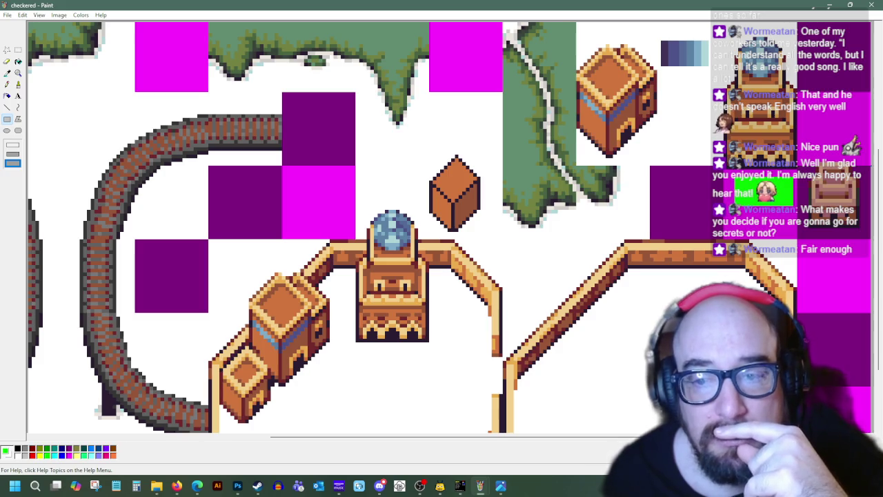
Step: Switch between the Line, Fill and Select tools while working on the green block
click(7, 107)
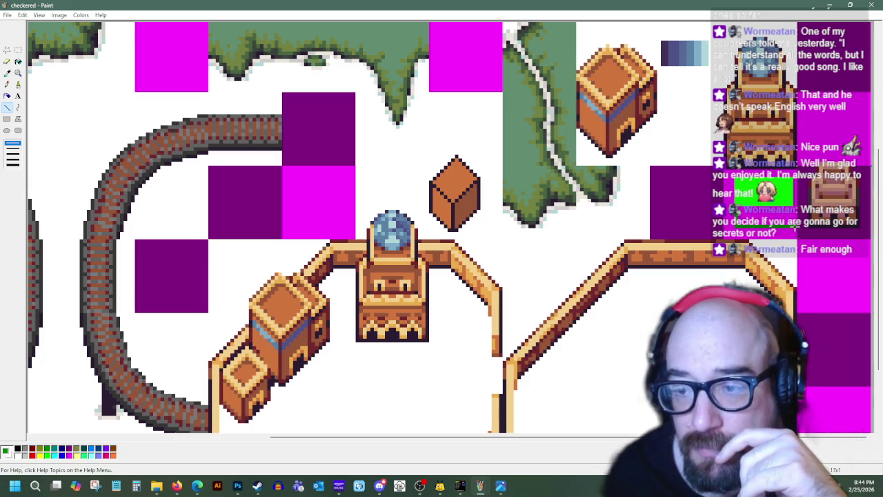
click(18, 61)
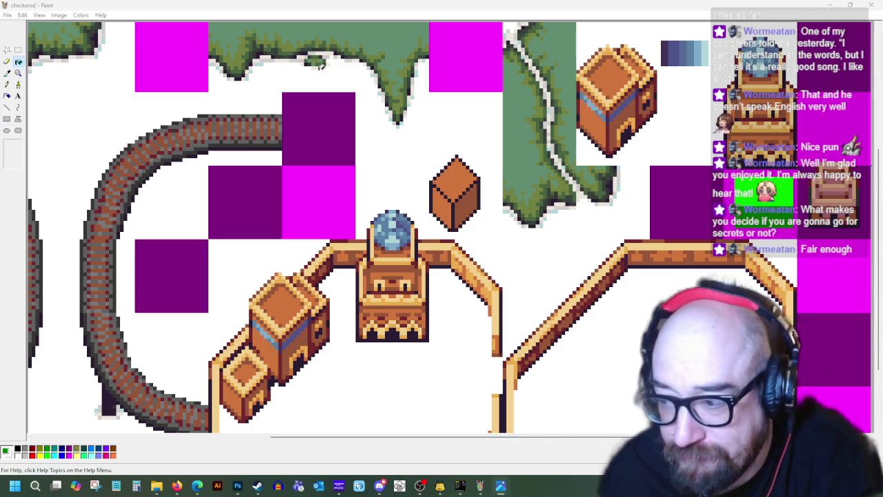
click(18, 51)
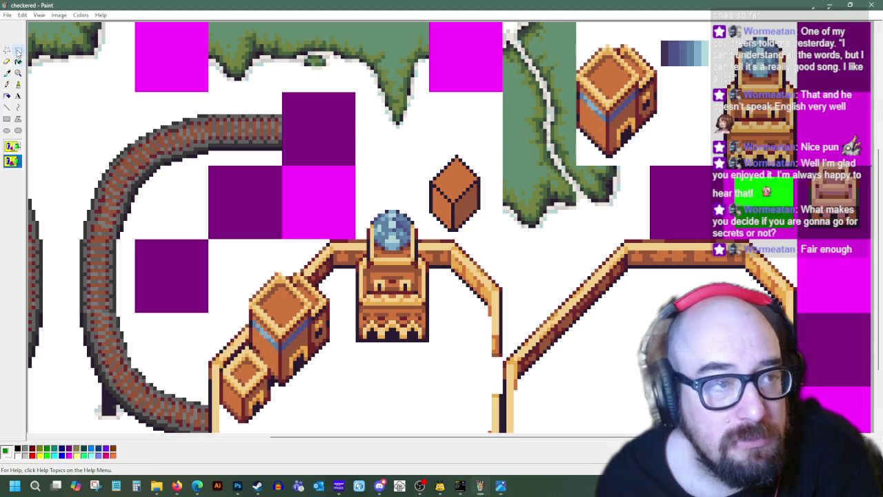
click(18, 107)
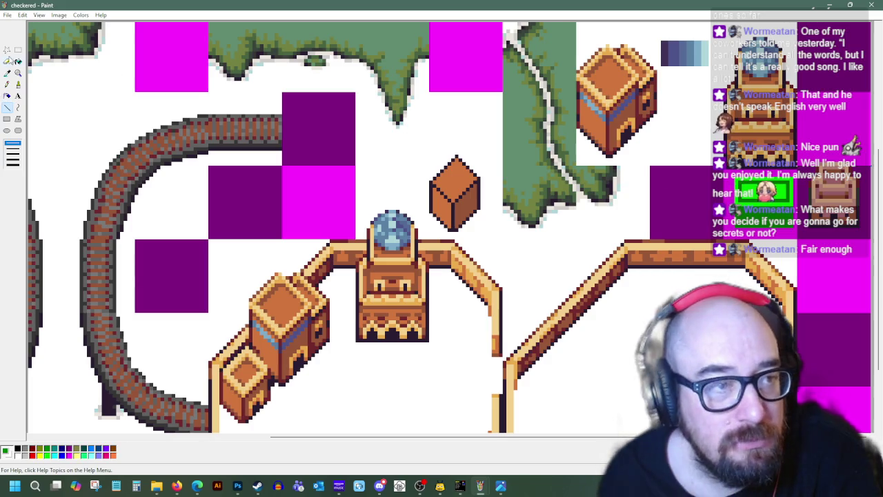
click(18, 62)
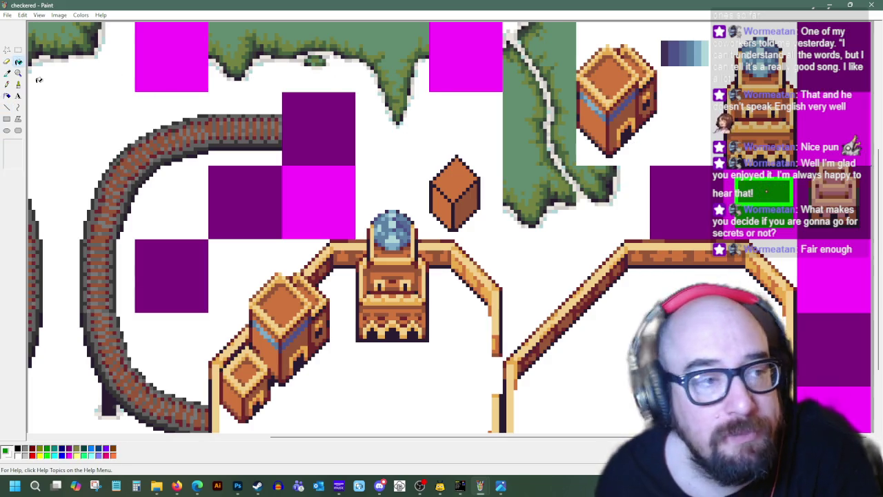
Step: Sample the green from the drawn block and switch to rectangular selection
click(7, 73)
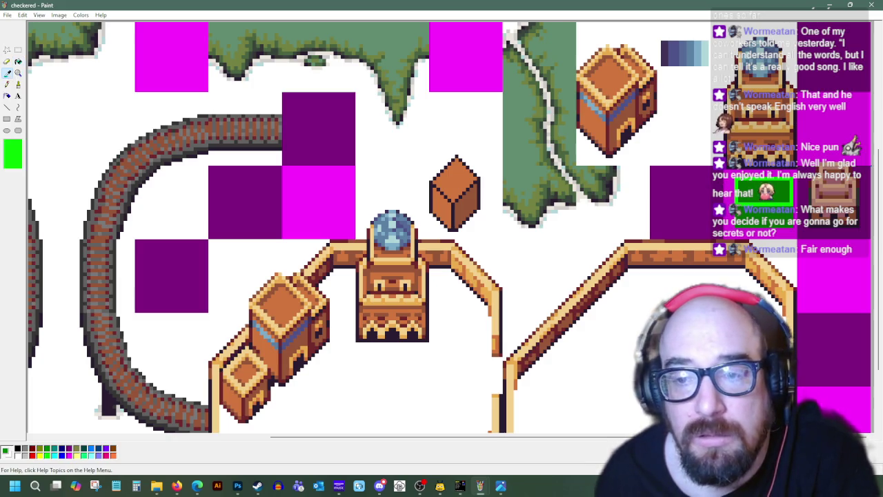
click(90, 123)
click(8, 107)
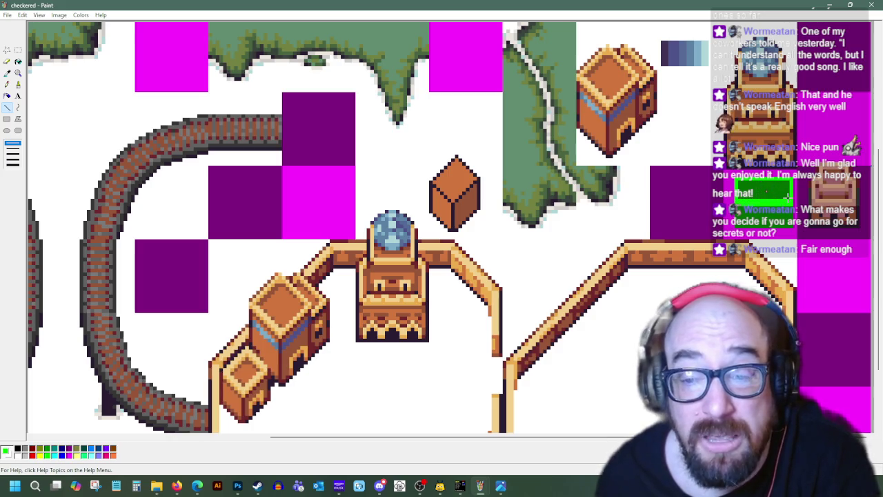
click(18, 50)
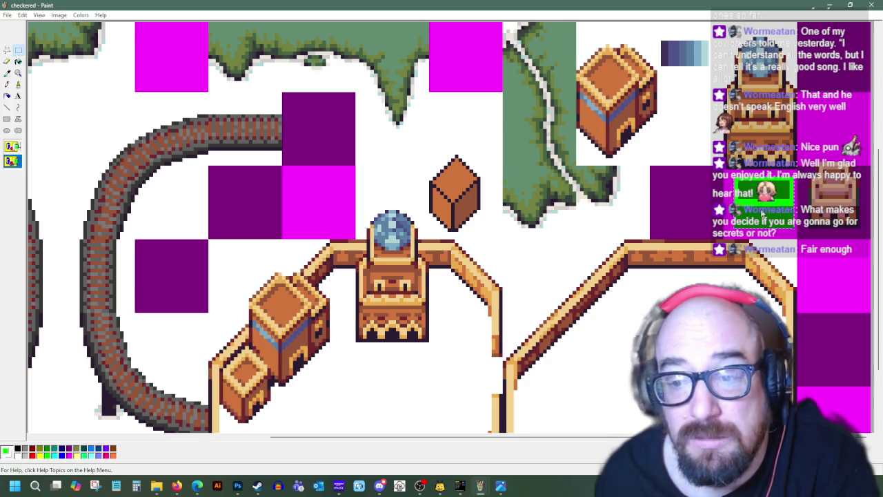
scroll(614, 240, down, 3)
Step: Paste two green blocks side by side along the bottom of the left octagon
right_click(350, 281)
click(372, 303)
mouse_move(43, 52)
mouse_down()
mouse_move(353, 318)
mouse_move(382, 378)
mouse_up()
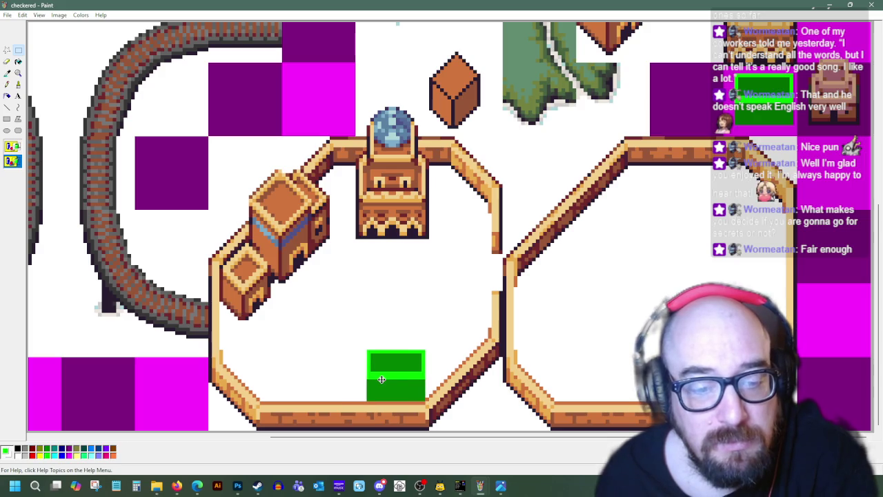
right_click(309, 351)
click(331, 376)
mouse_move(46, 50)
mouse_down()
mouse_move(374, 281)
mouse_move(398, 321)
mouse_move(434, 321)
mouse_move(417, 320)
mouse_move(297, 374)
mouse_move(305, 378)
mouse_up()
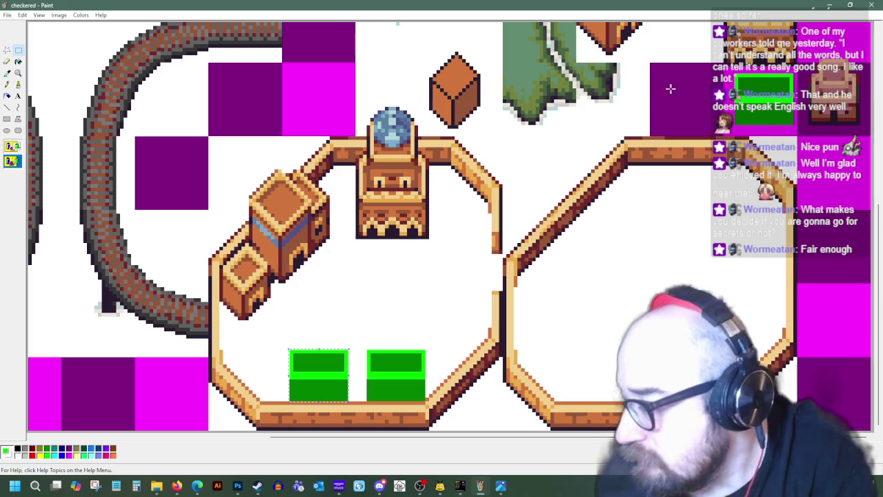
drag(325, 391, 333, 391)
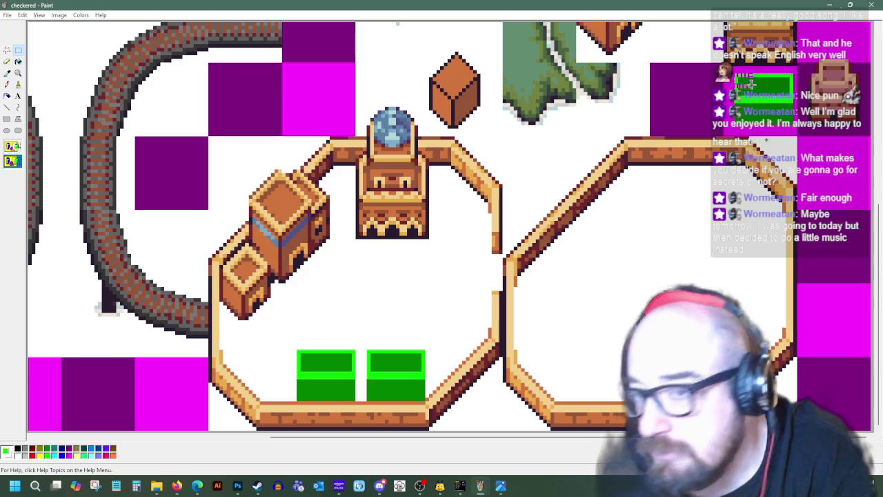
Step: Copy the green block and paste one more copy onto the canvas
right_click(774, 94)
click(789, 108)
right_click(656, 88)
click(675, 116)
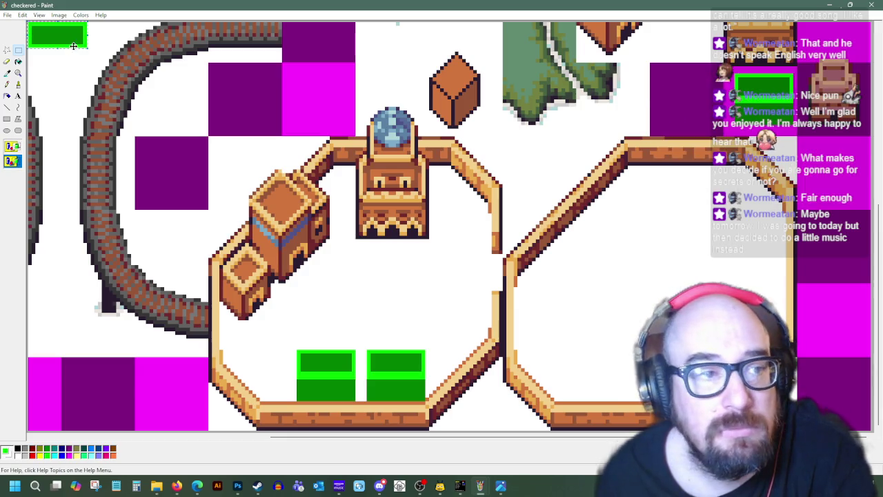
Step: Rotate the pasted green block 90 degrees upright and move it into the right enclosure
drag(55, 39, 380, 305)
right_click(380, 304)
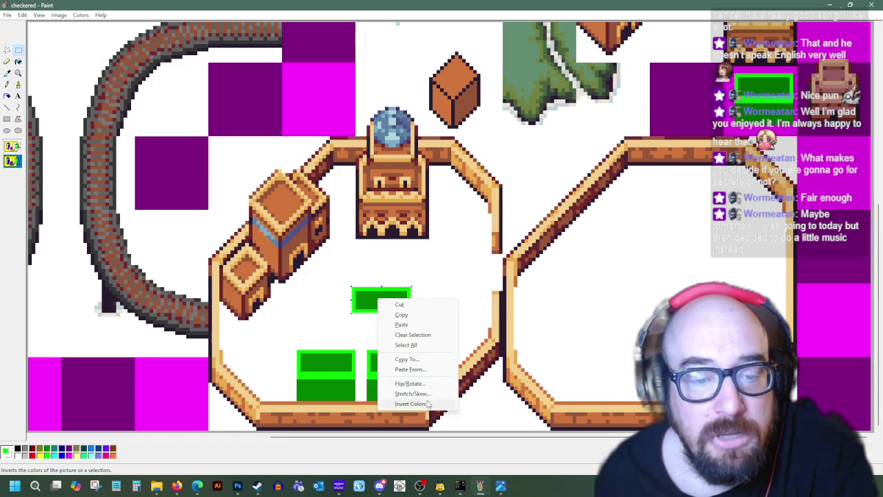
click(413, 385)
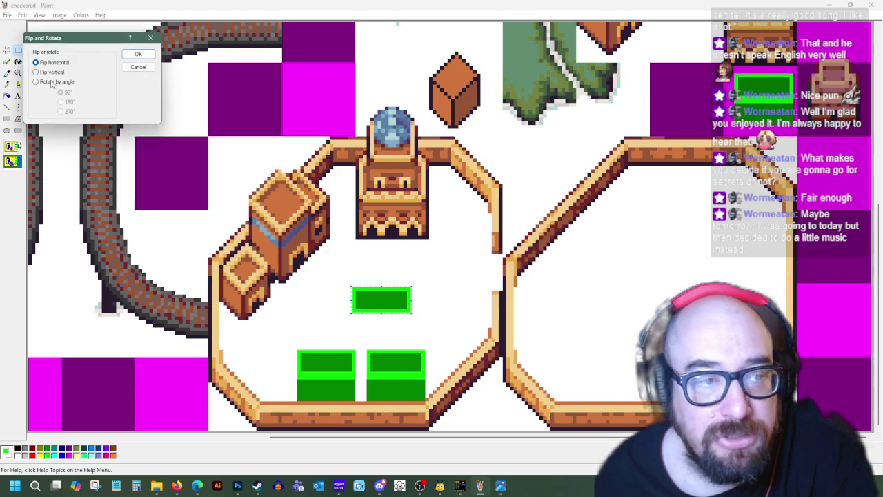
click(136, 54)
drag(376, 300, 667, 264)
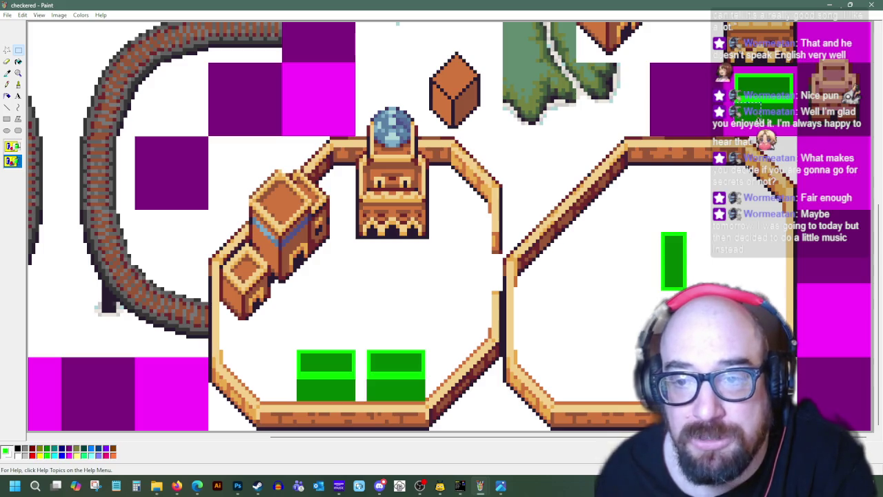
Step: Paste another green bar and position it near the courtyard's lower wall
right_click(491, 175)
click(516, 204)
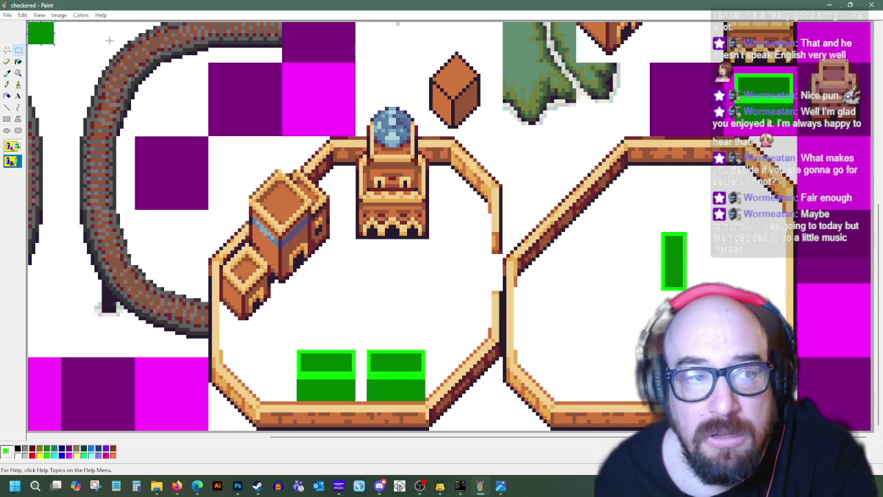
drag(38, 31, 671, 300)
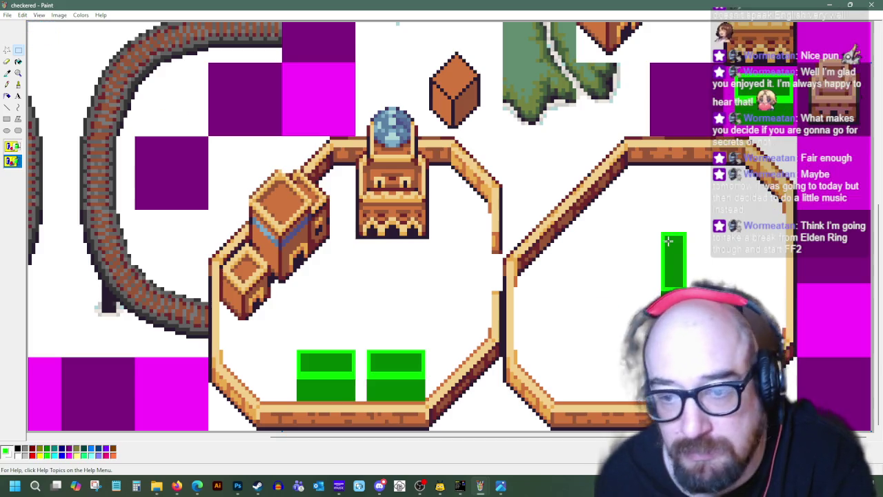
drag(671, 300, 662, 235)
mouse_move(662, 296)
mouse_down()
mouse_move(293, 338)
mouse_move(387, 326)
mouse_up()
mouse_move(397, 329)
mouse_down()
mouse_move(388, 308)
mouse_move(549, 303)
mouse_move(635, 331)
mouse_up()
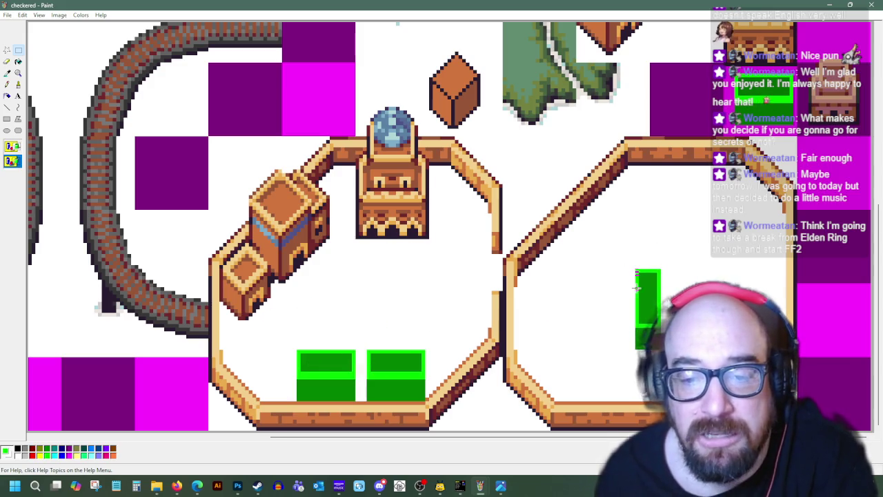
drag(641, 345, 637, 345)
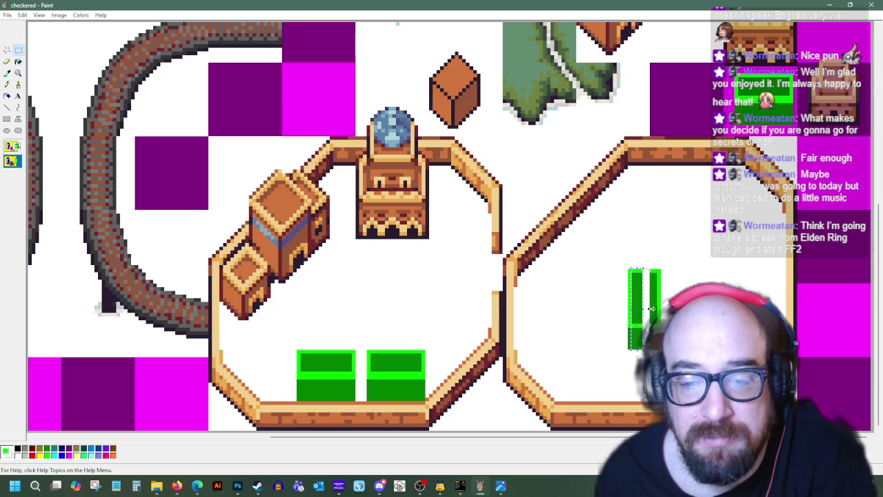
Step: Undo the bar move and set the tall green bar beside the remaining block in the left courtyard
click(609, 283)
mouse_move(627, 269)
mouse_down()
mouse_move(660, 350)
mouse_move(319, 385)
mouse_move(342, 392)
mouse_up()
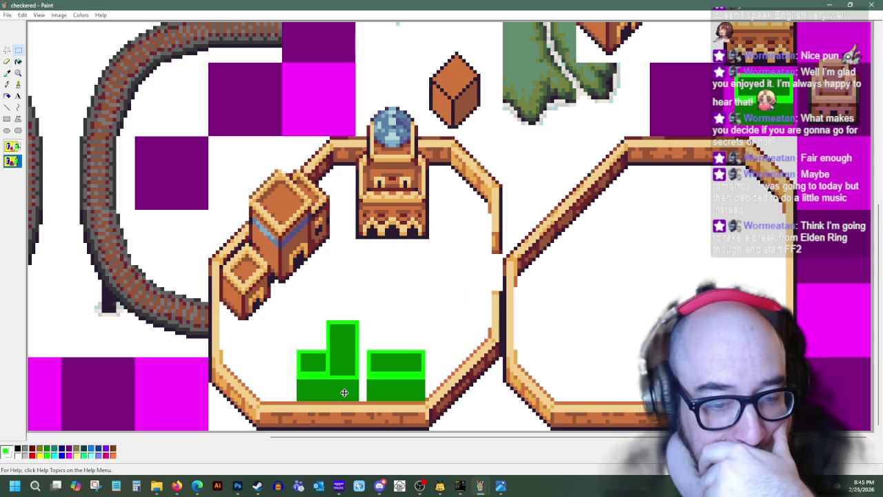
key(ctrl+z)
mouse_move(297, 350)
mouse_down()
mouse_move(351, 395)
mouse_move(717, 232)
mouse_up()
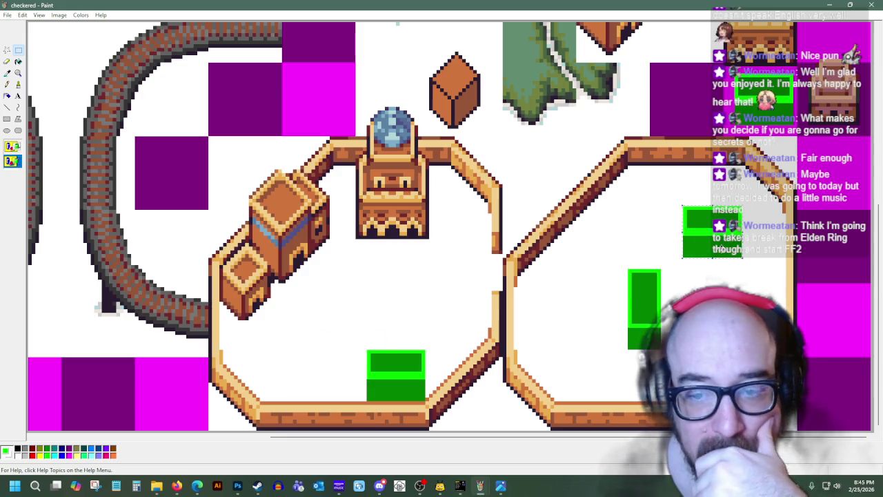
drag(627, 268, 661, 350)
mouse_move(633, 342)
mouse_down()
mouse_move(372, 368)
mouse_move(345, 393)
mouse_up()
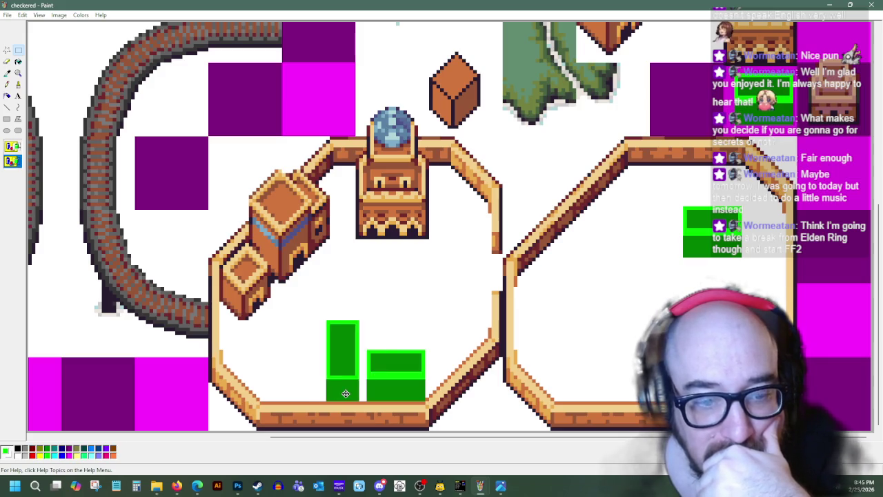
drag(344, 393, 346, 393)
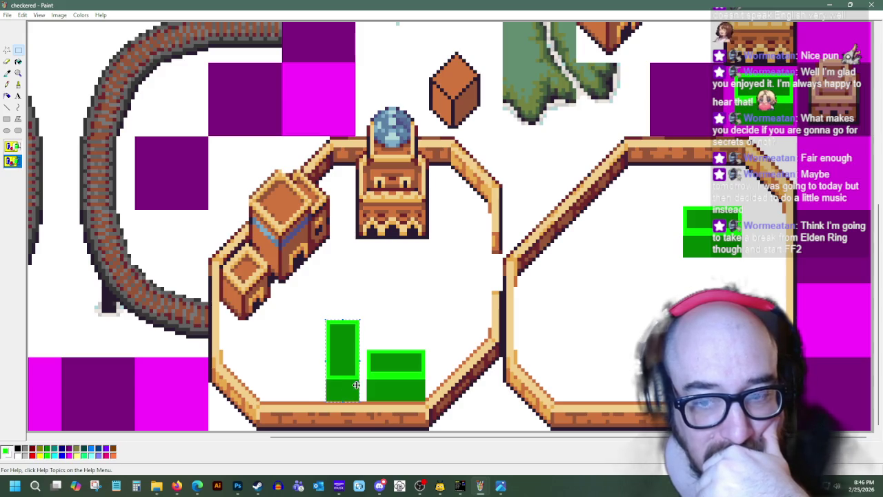
Step: Copy the tall bar and lower the pasted copy beside it onto the courtyard floor
drag(683, 205, 742, 257)
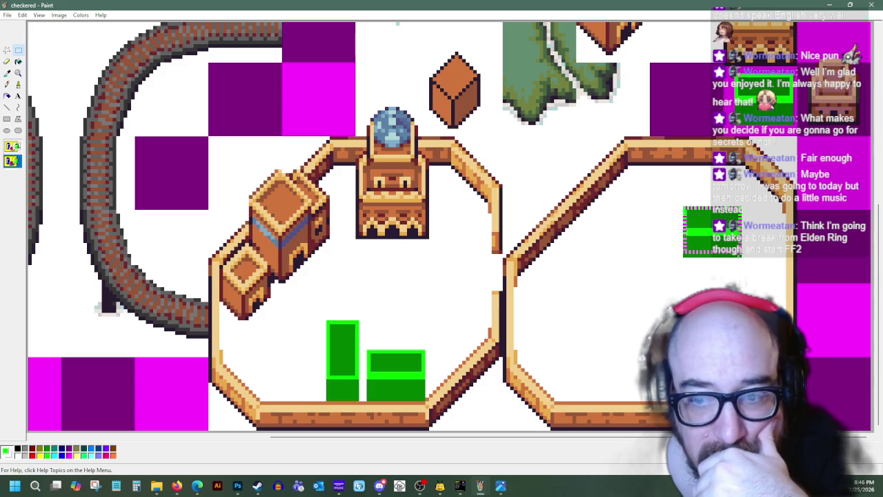
right_click(706, 241)
click(725, 251)
right_click(322, 302)
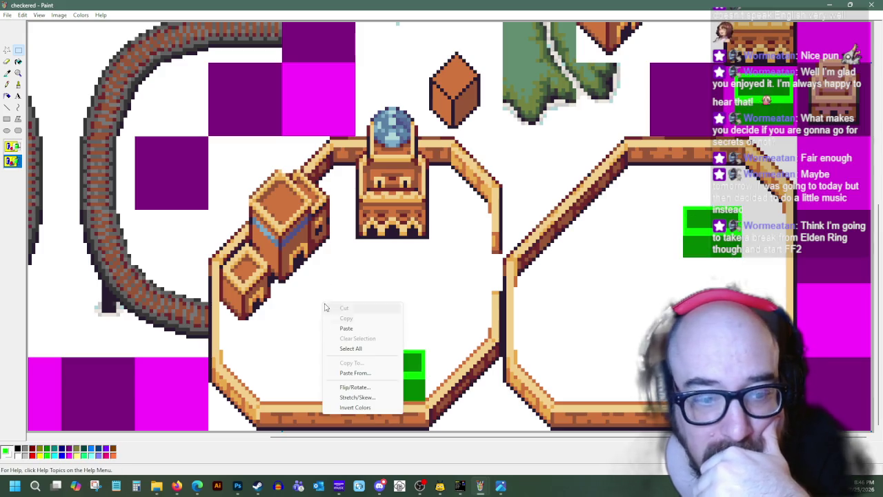
click(337, 324)
drag(67, 56, 287, 350)
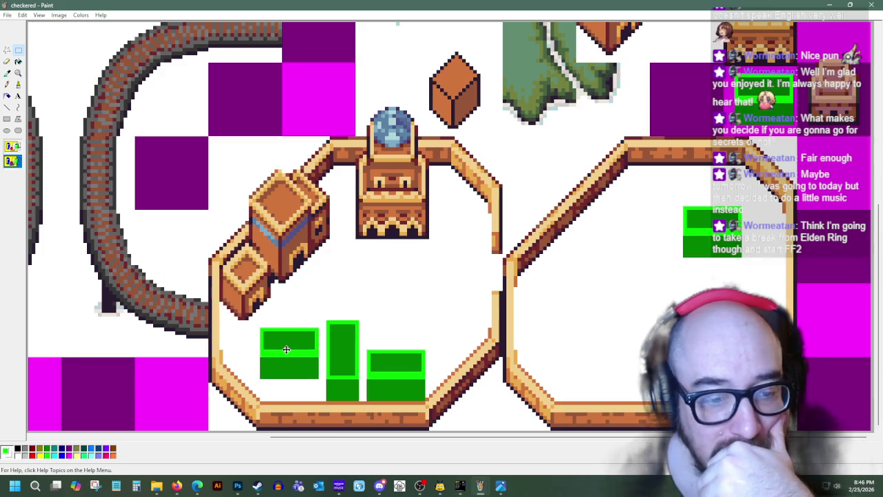
drag(288, 351, 289, 342)
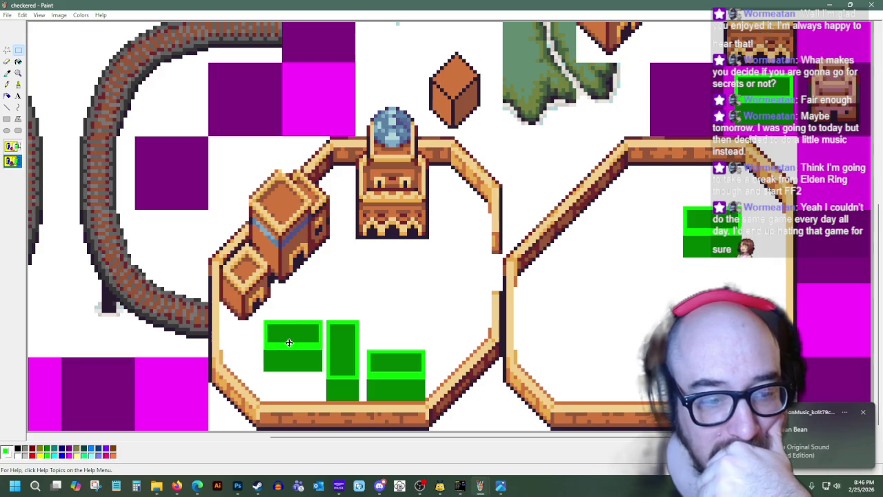
drag(289, 342, 294, 374)
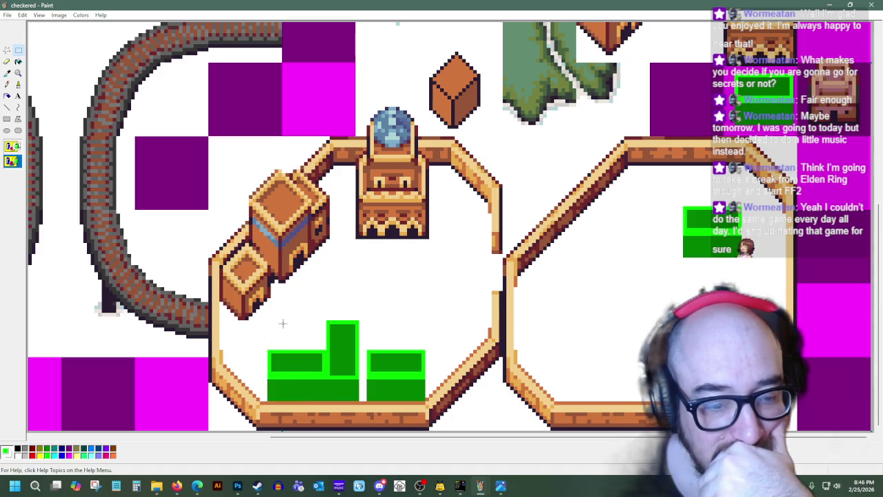
mouse_move(266, 349)
mouse_down()
mouse_move(290, 403)
mouse_move(293, 386)
mouse_move(307, 387)
mouse_up()
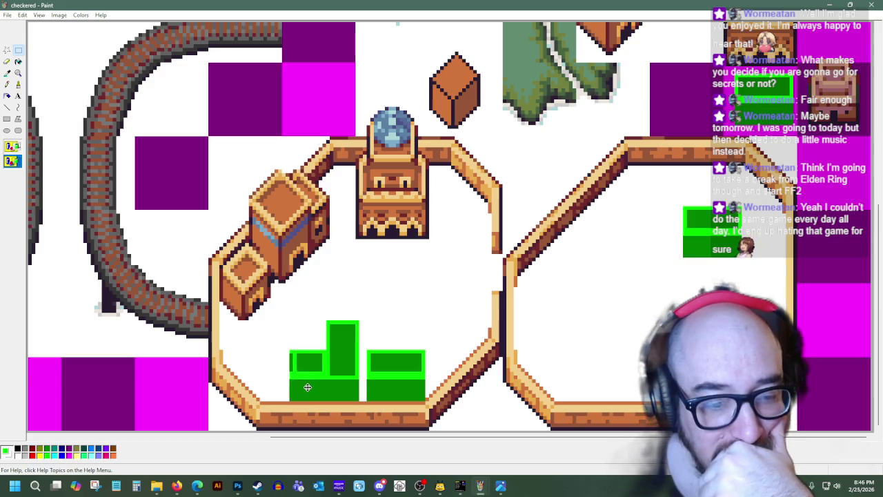
Step: Shift part of the block right, then paste a small green square on top of the tall bar
click(290, 352)
mouse_move(290, 353)
mouse_down()
mouse_move(316, 401)
mouse_move(309, 391)
mouse_up()
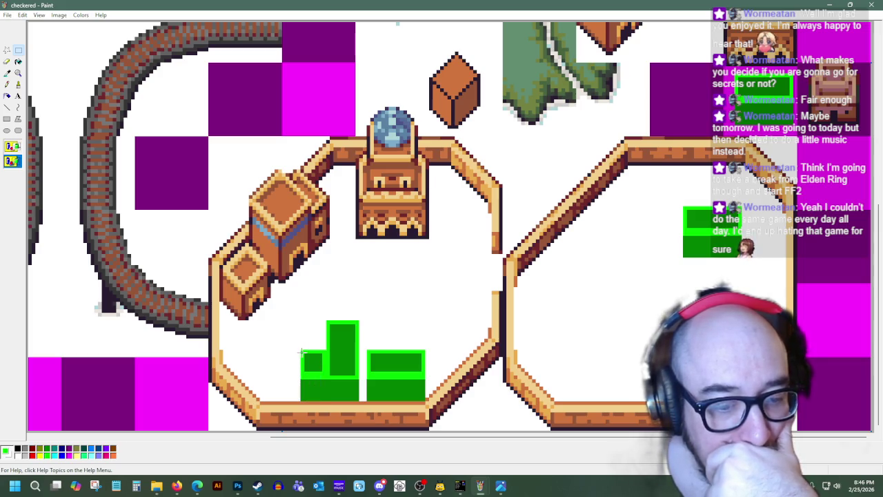
right_click(310, 364)
click(323, 345)
right_click(318, 281)
click(331, 307)
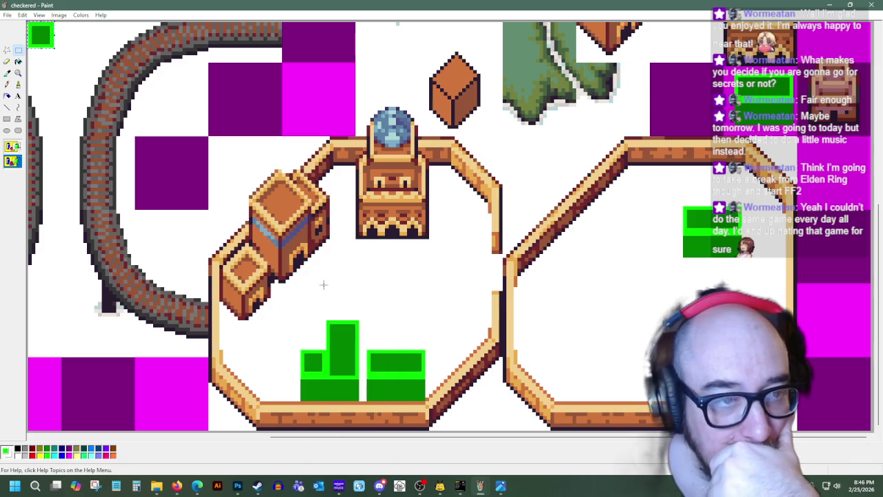
drag(40, 35, 341, 334)
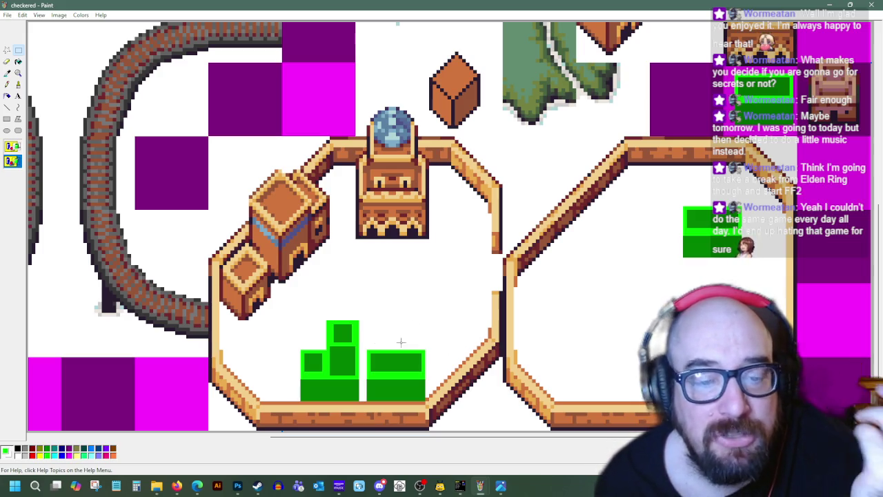
Step: Select the whole green cluster and shift it slightly left along the bottom wall
drag(300, 402, 426, 304)
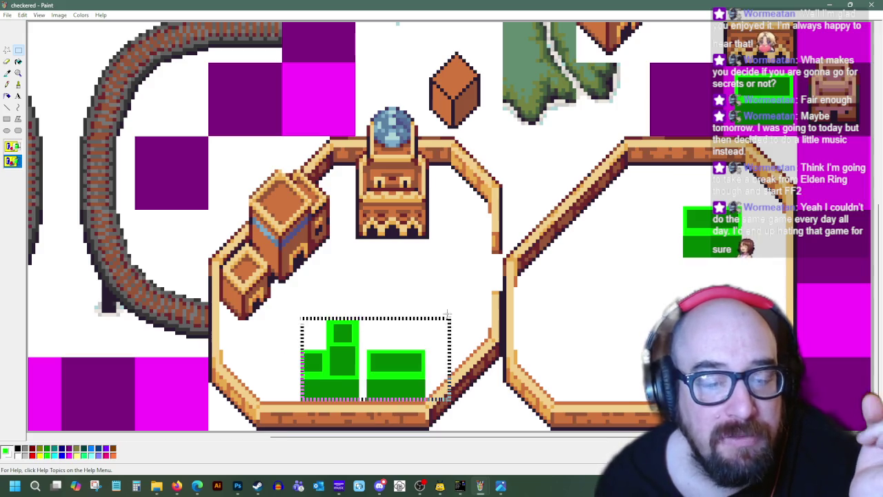
drag(390, 326, 368, 326)
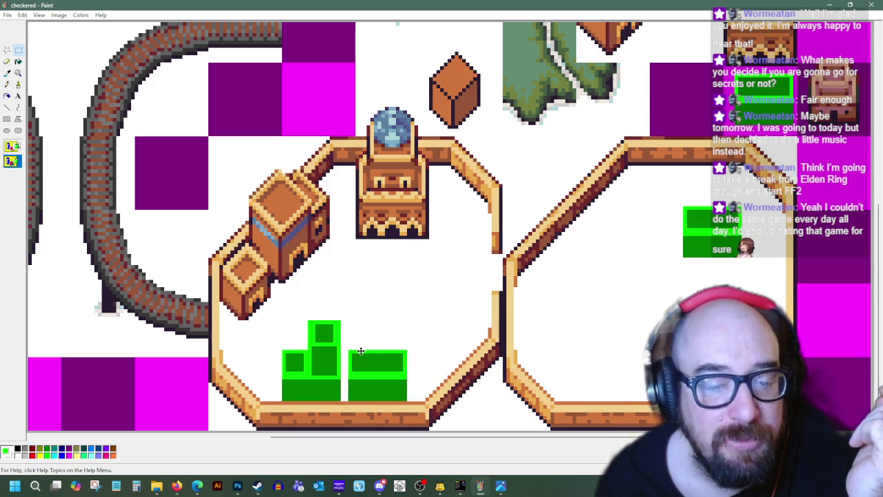
click(437, 258)
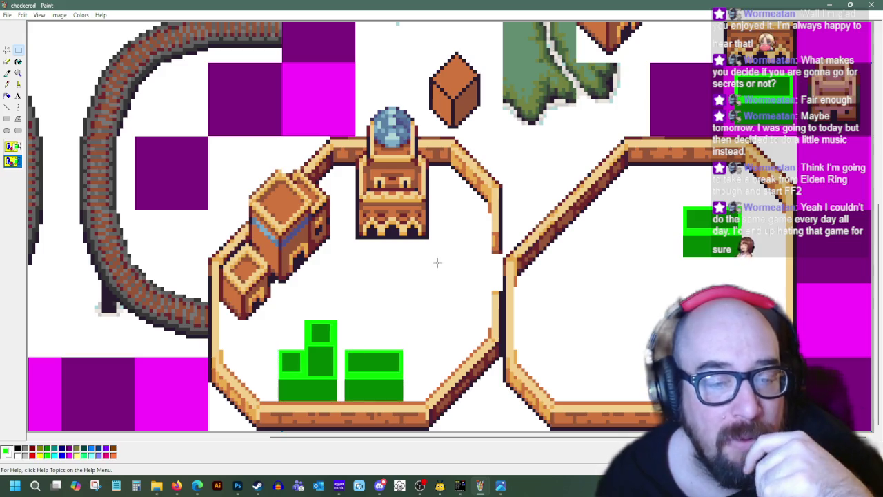
click(7, 72)
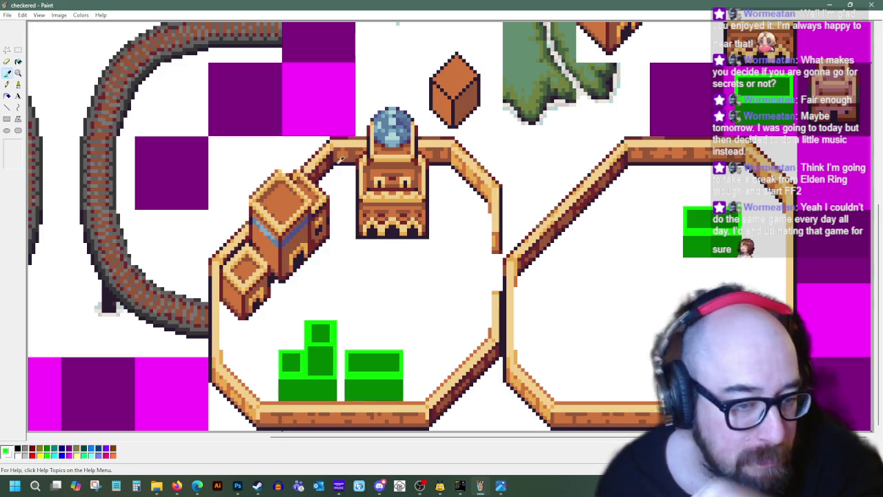
Step: Sample the block green and draw the diagonal and vertical edges of an isometric box
click(702, 231)
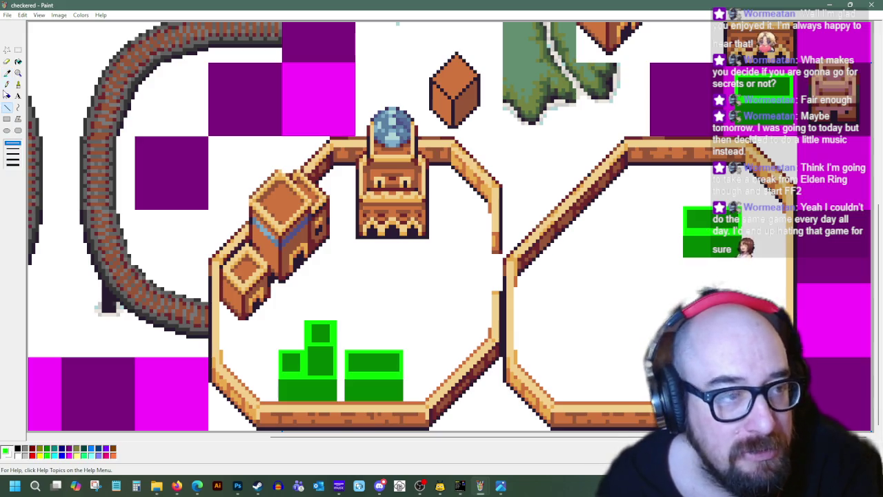
drag(595, 315, 625, 286)
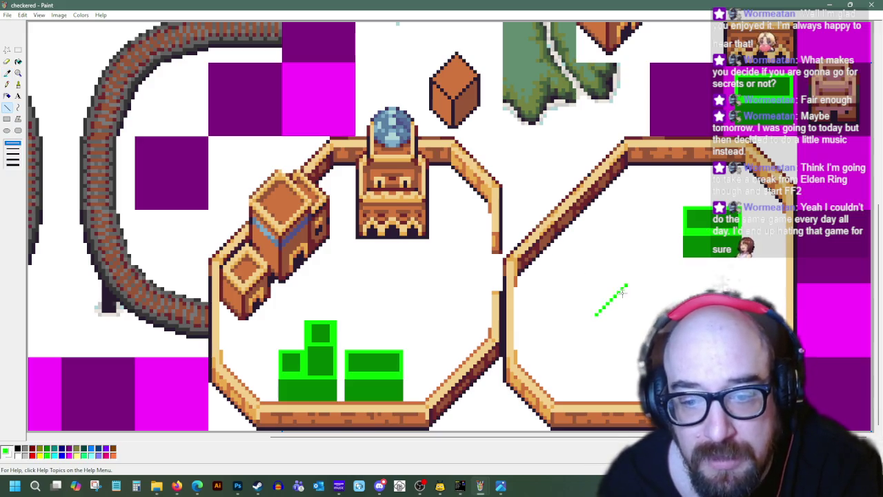
drag(603, 323, 637, 303)
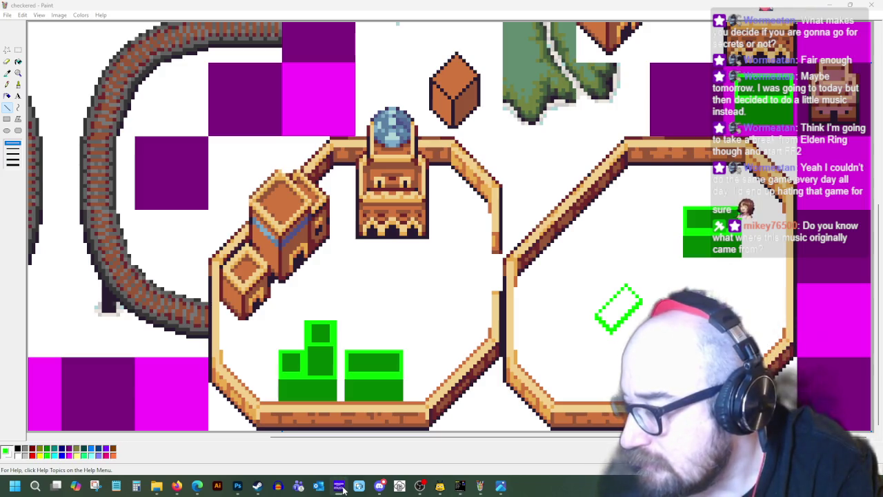
click(340, 486)
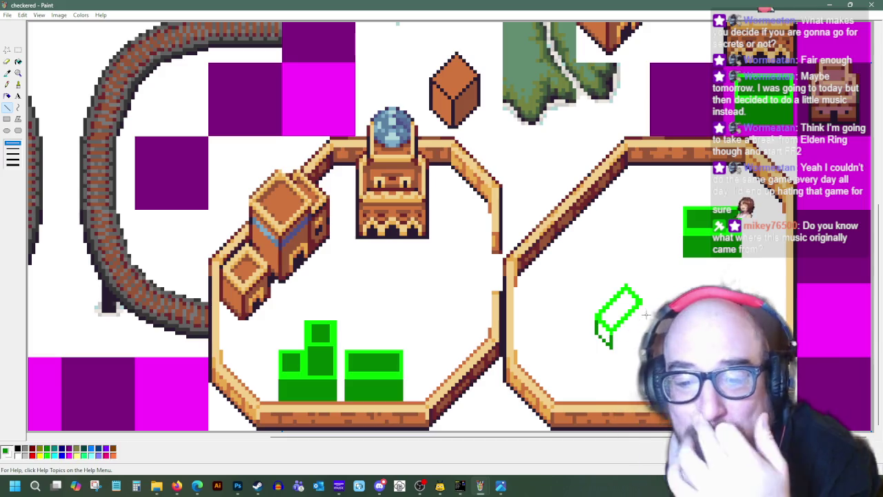
drag(640, 298, 640, 326)
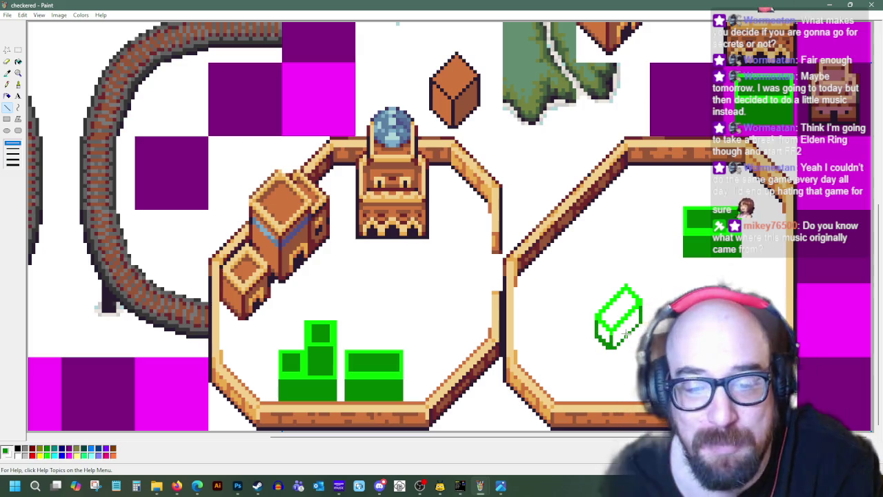
click(18, 60)
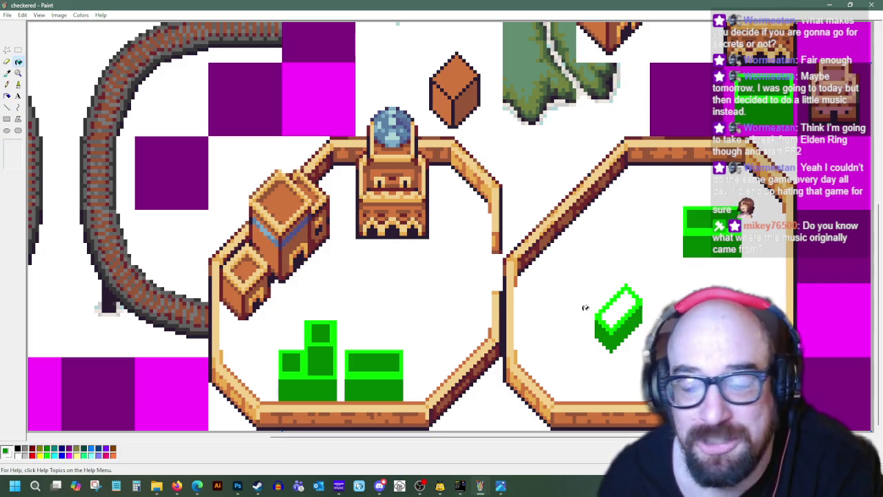
Step: Fill the box's top face green and move the box into the left courtyard
click(623, 302)
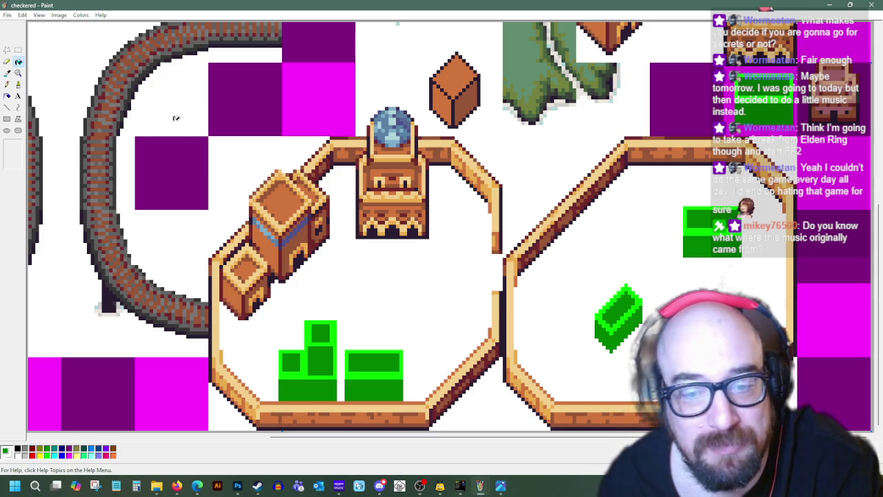
click(19, 51)
drag(591, 279, 647, 357)
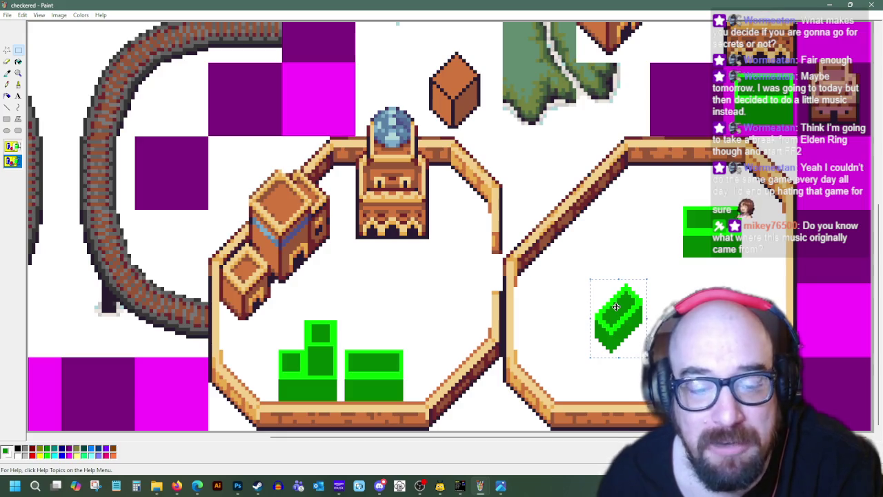
drag(616, 306, 460, 322)
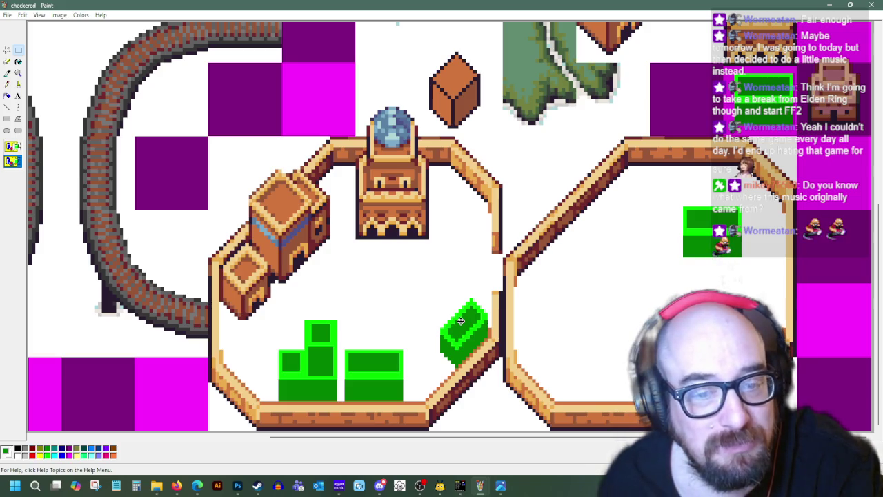
drag(460, 321, 462, 318)
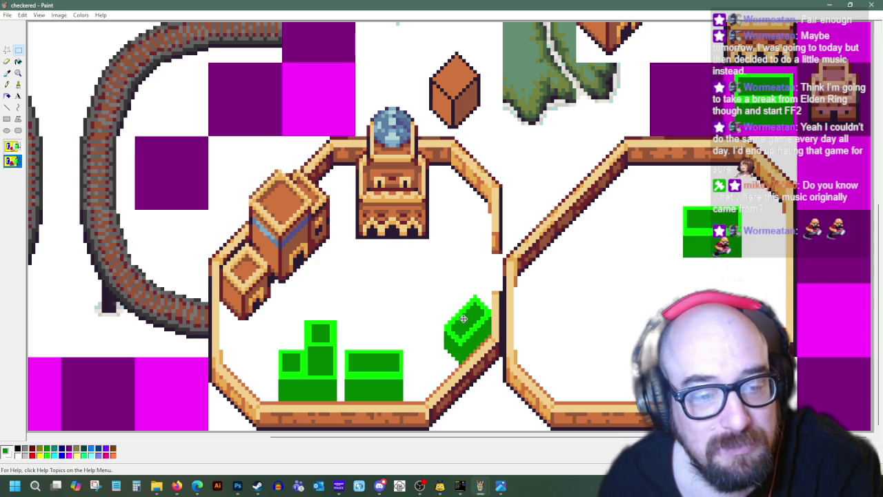
Step: Copy the green box and place a copy in the middle of the right courtyard
right_click(460, 316)
click(498, 331)
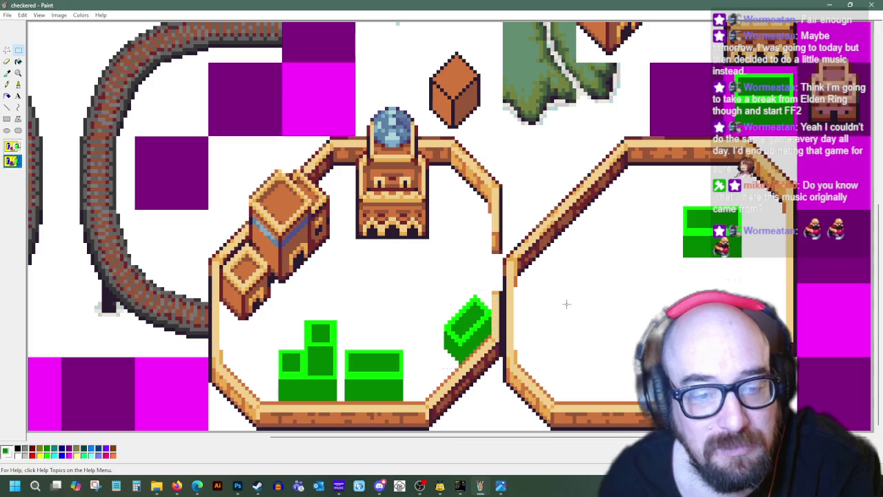
right_click(565, 303)
click(589, 328)
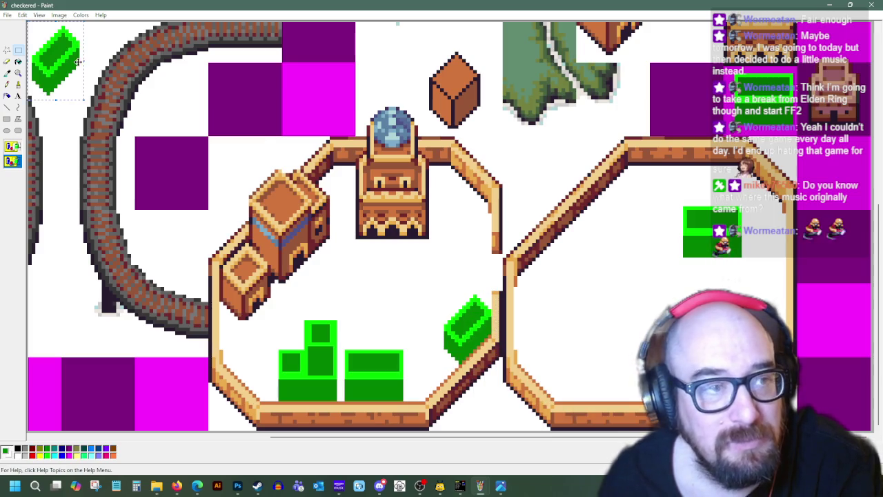
drag(78, 61, 626, 283)
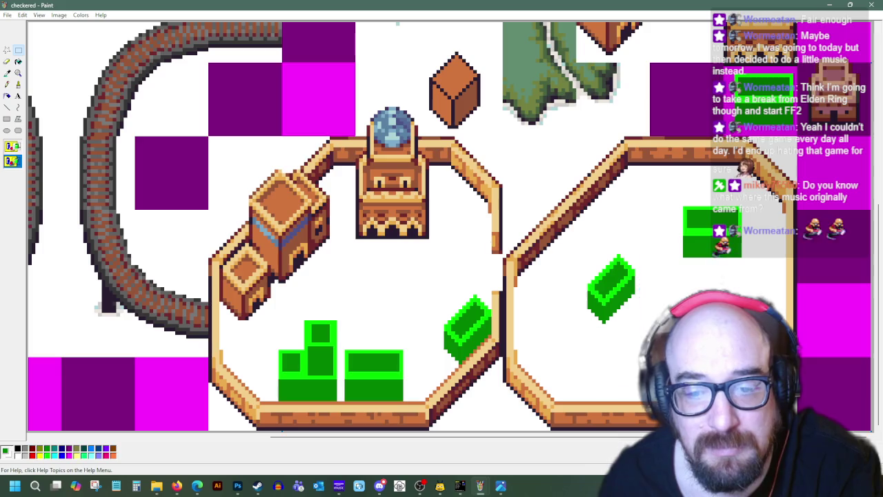
click(7, 72)
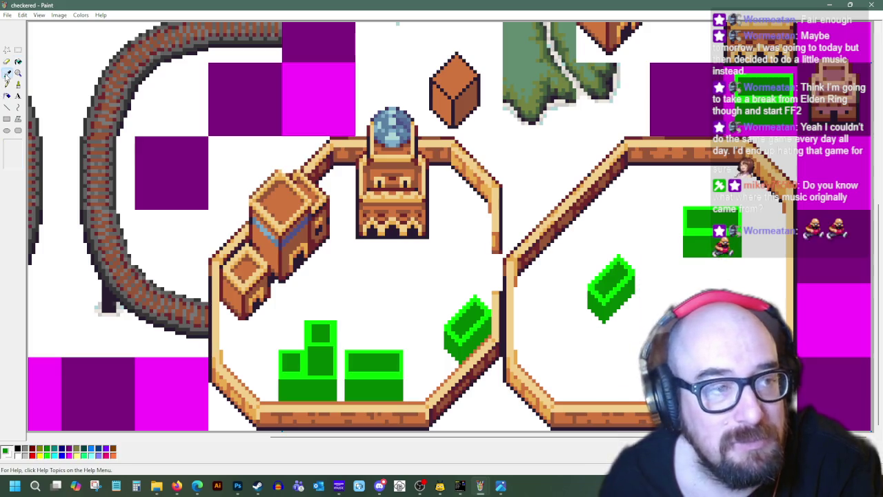
Step: Sample the gem's green and draw taller crystal edges with the Line tool
click(623, 282)
click(7, 107)
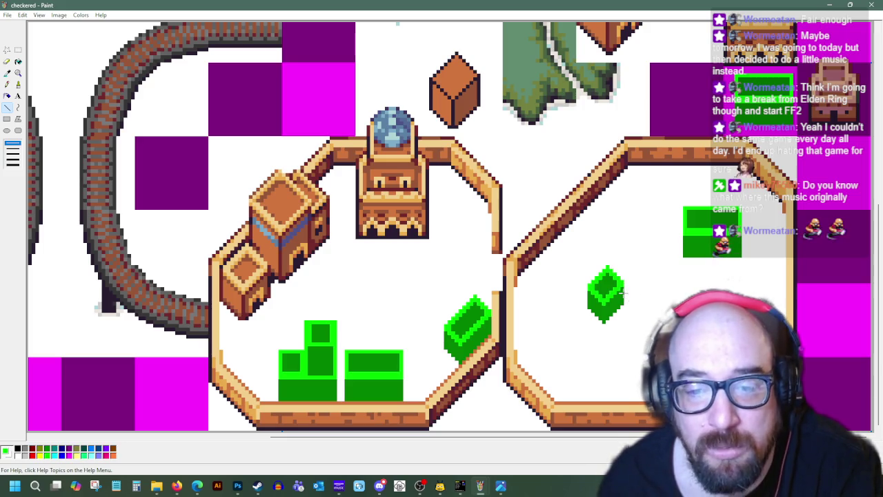
key(i)
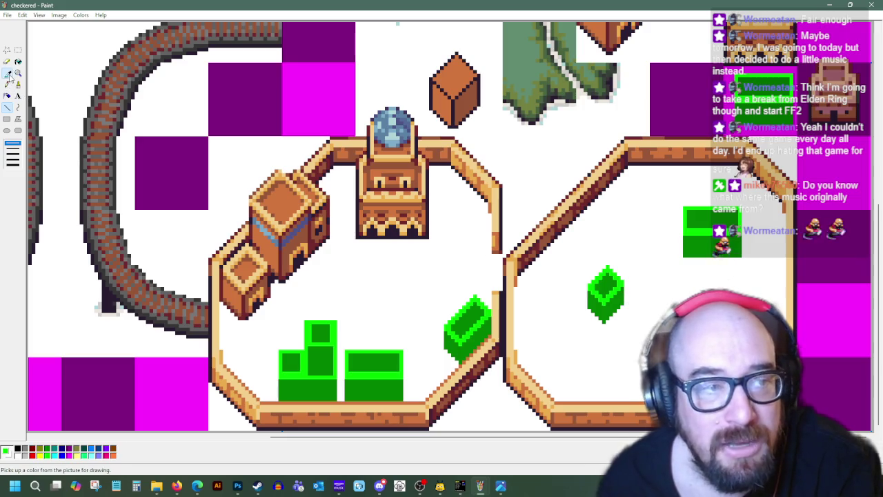
click(624, 279)
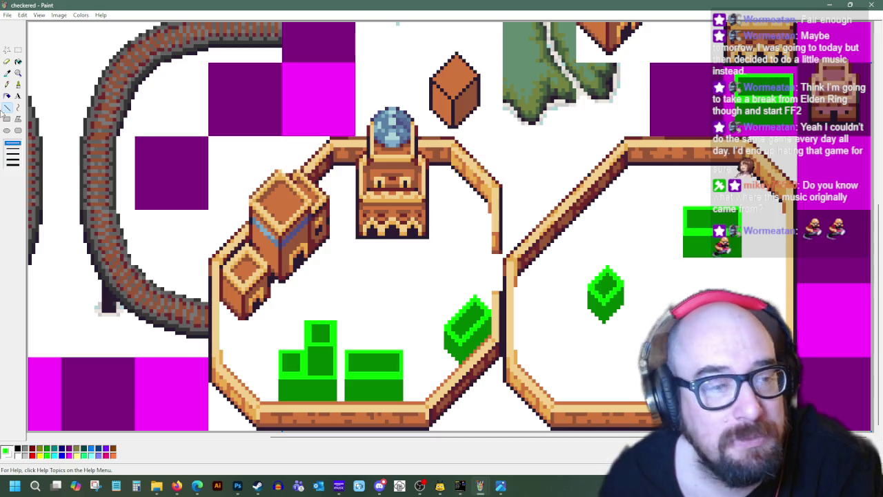
click(7, 72)
click(608, 301)
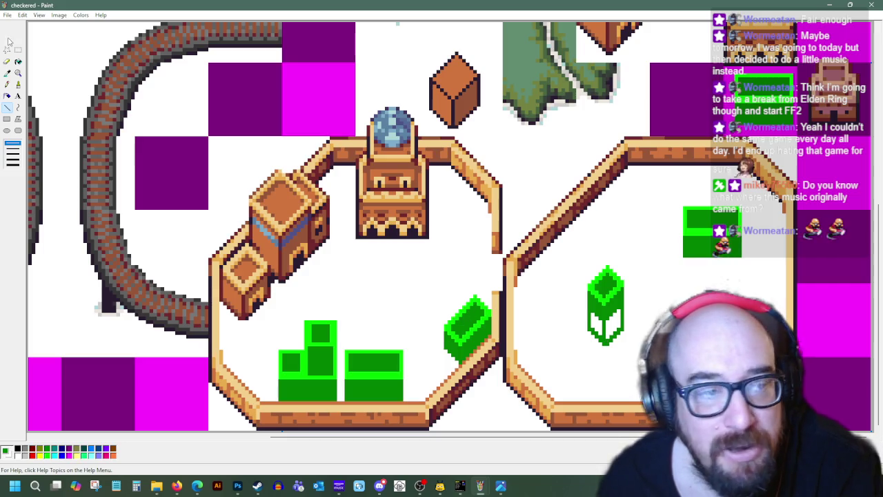
Step: Fill the gem's two white facets green and select the tall gem
click(18, 62)
click(596, 318)
click(615, 321)
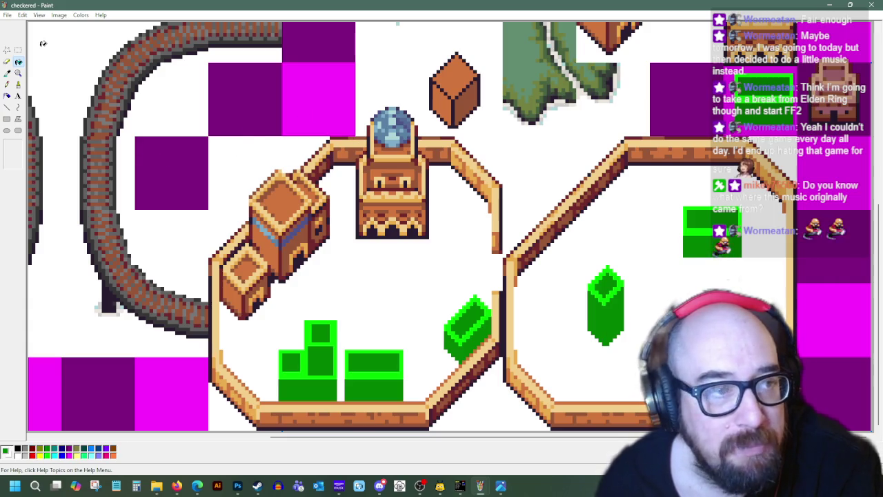
click(19, 49)
mouse_move(587, 264)
mouse_down()
mouse_move(625, 346)
mouse_move(438, 369)
mouse_up()
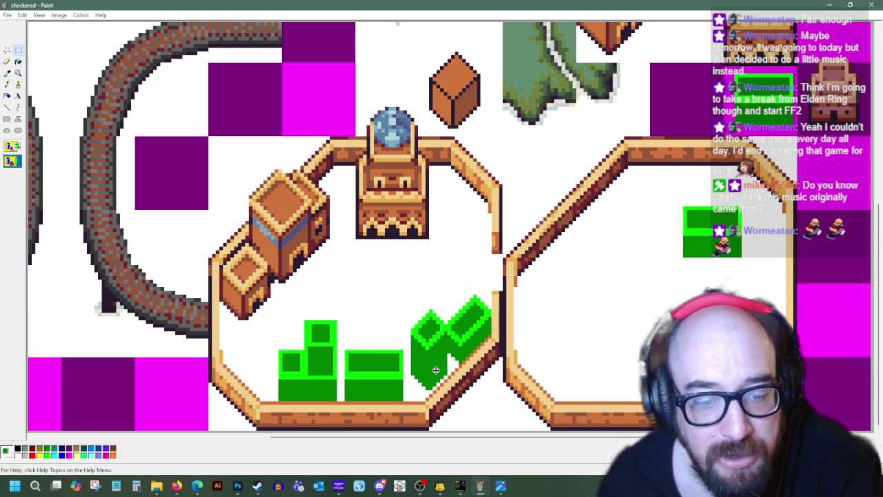
Step: Move the tall gem beside the slanted green block
drag(438, 369, 448, 359)
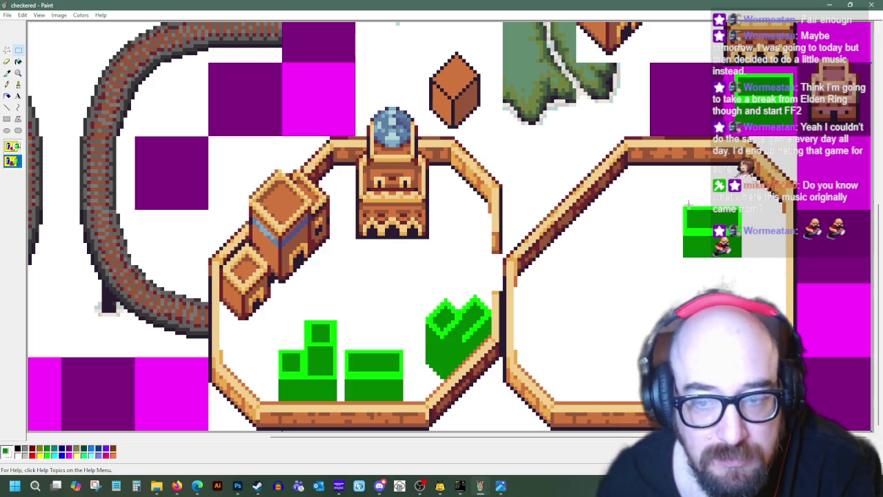
scroll(716, 262, up, 5)
scroll(716, 262, down, 5)
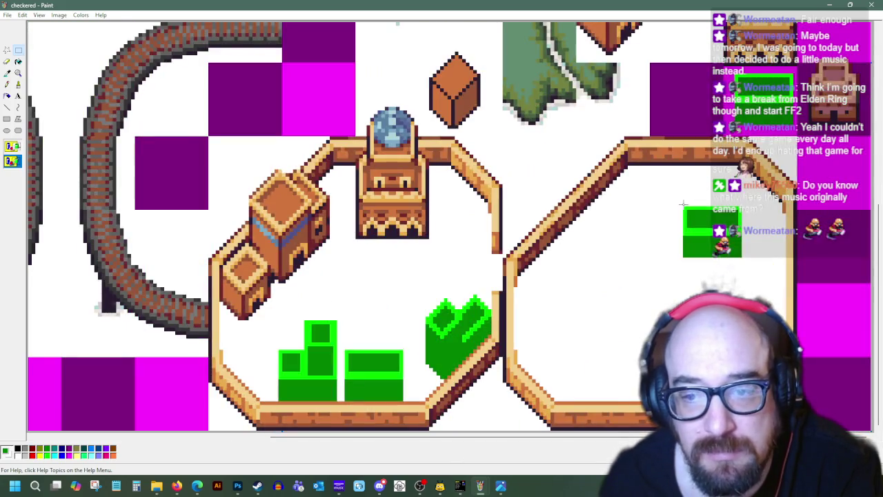
Step: Copy the square green block and stack the copy on top of the wide block
drag(682, 206, 742, 258)
right_click(750, 243)
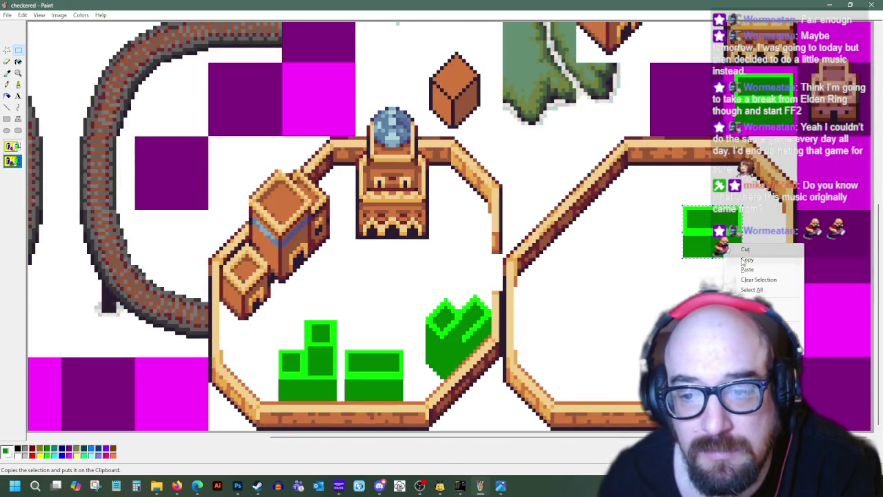
click(765, 259)
right_click(386, 218)
click(407, 240)
mouse_move(43, 59)
mouse_down()
mouse_move(310, 300)
mouse_move(357, 329)
mouse_up()
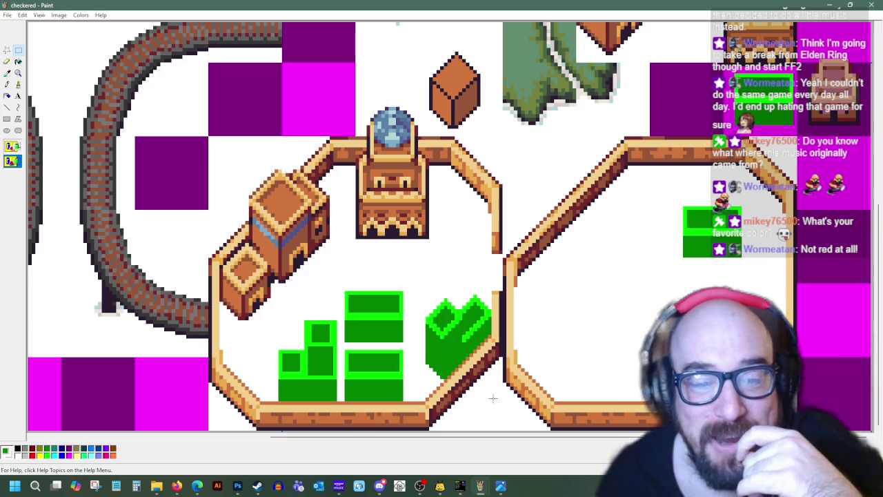
click(7, 107)
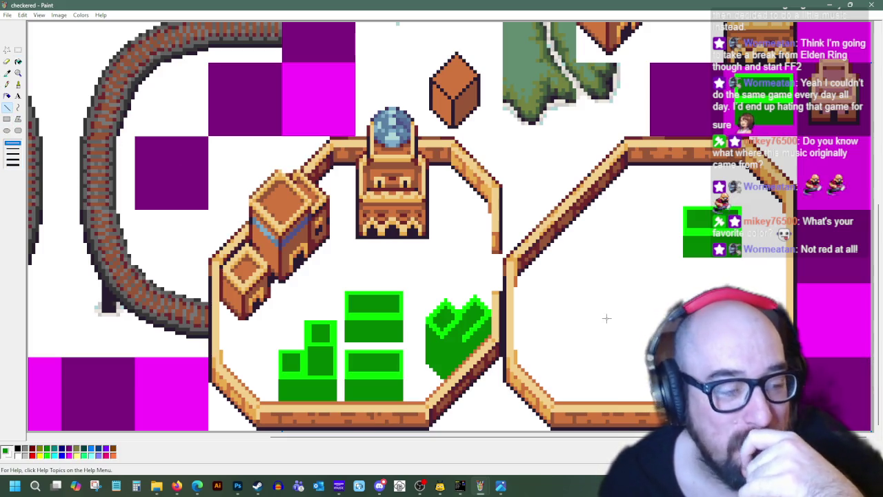
click(7, 73)
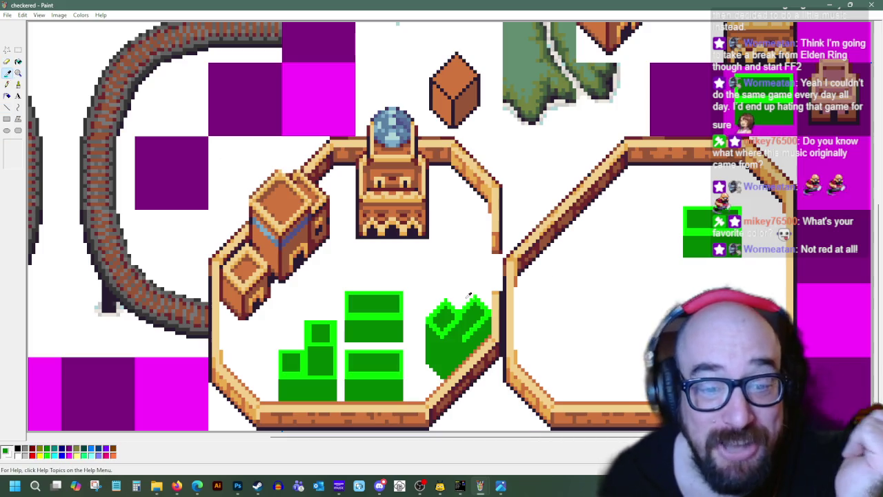
click(552, 276)
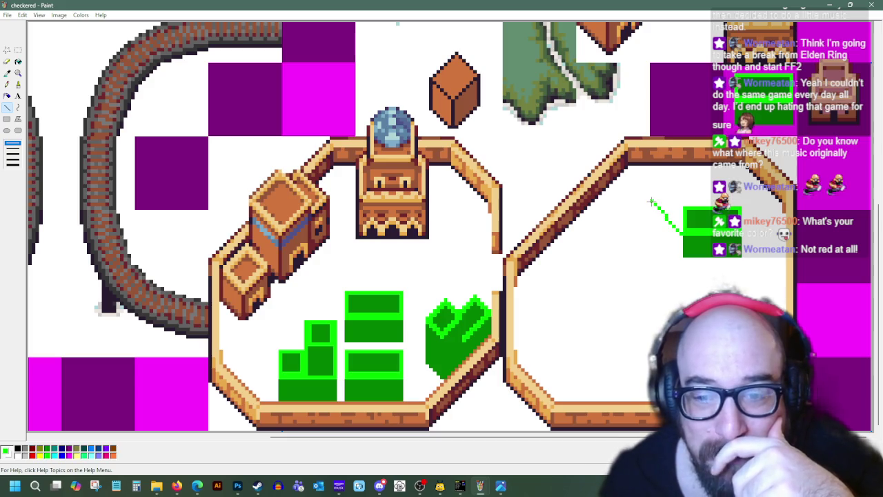
drag(647, 202, 646, 199)
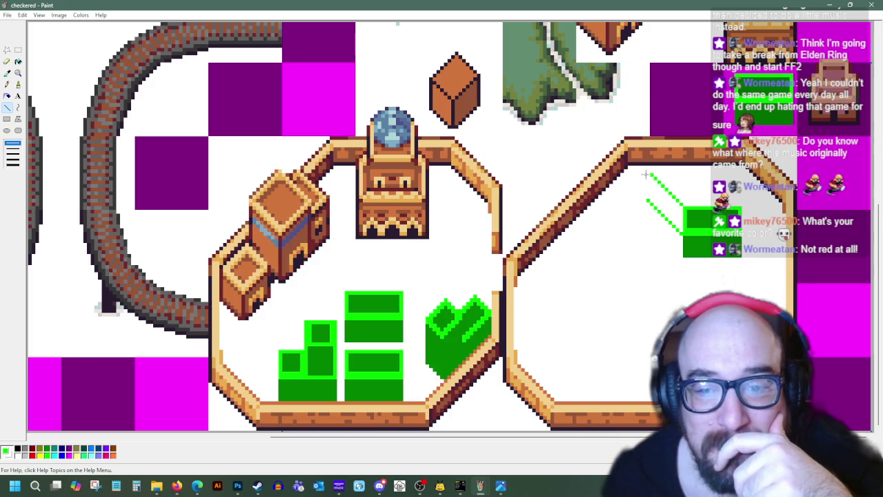
key(Escape)
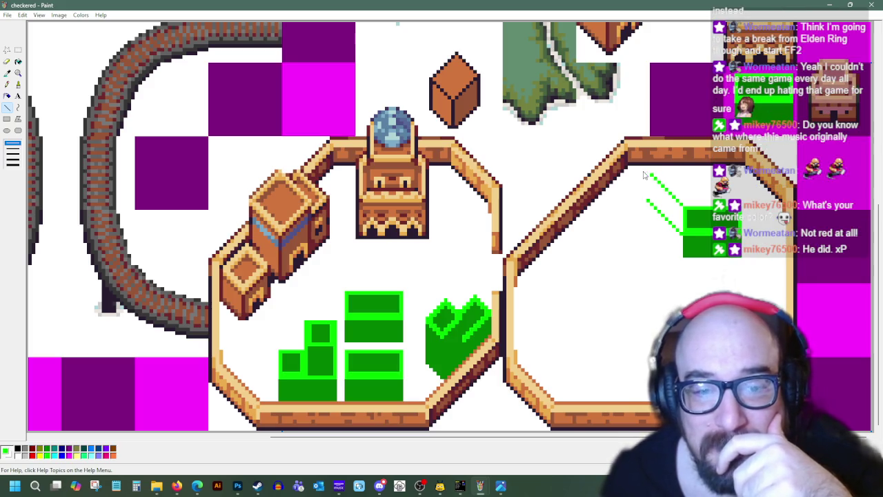
drag(653, 204, 654, 180)
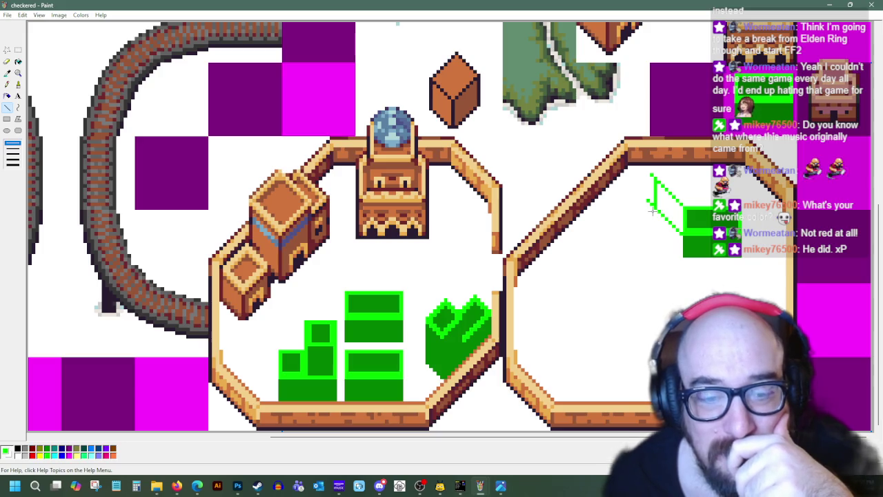
key(ctrl+z)
key(ctrl+z)
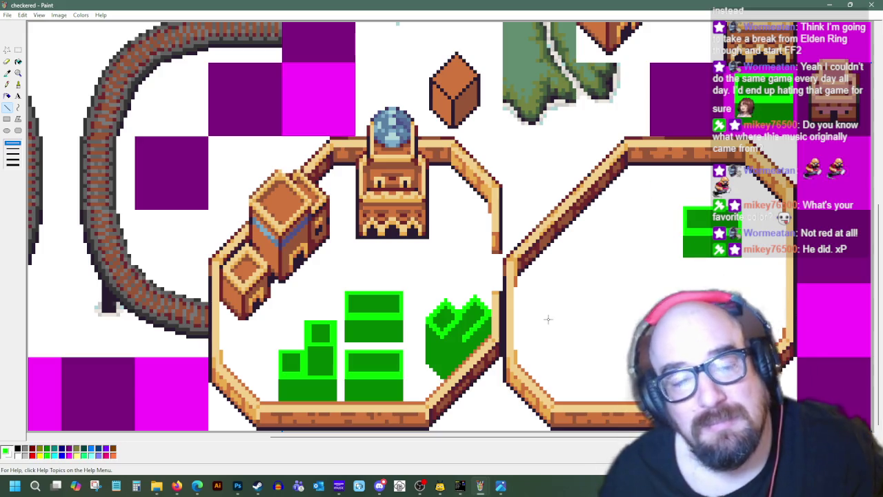
Step: Draw a small green cube outline with a diamond top and a darker shaded left side
mouse_move(588, 269)
mouse_down()
mouse_move(615, 290)
mouse_move(630, 273)
mouse_up()
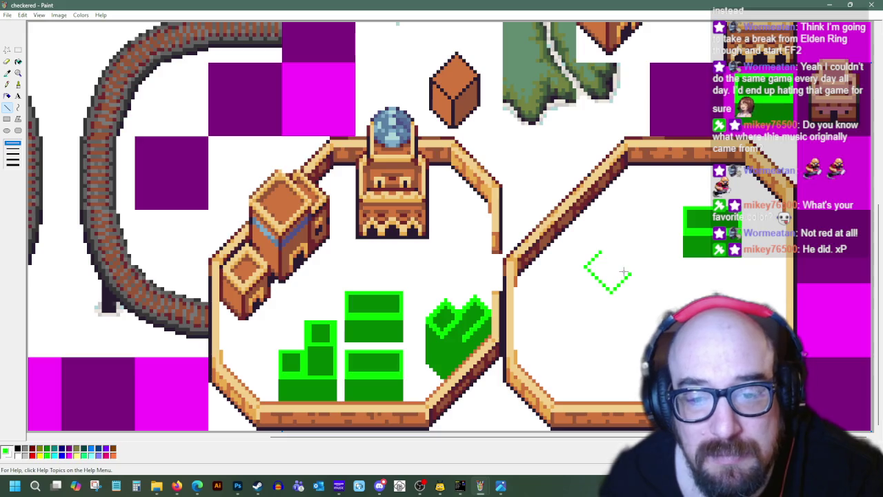
drag(618, 266, 601, 252)
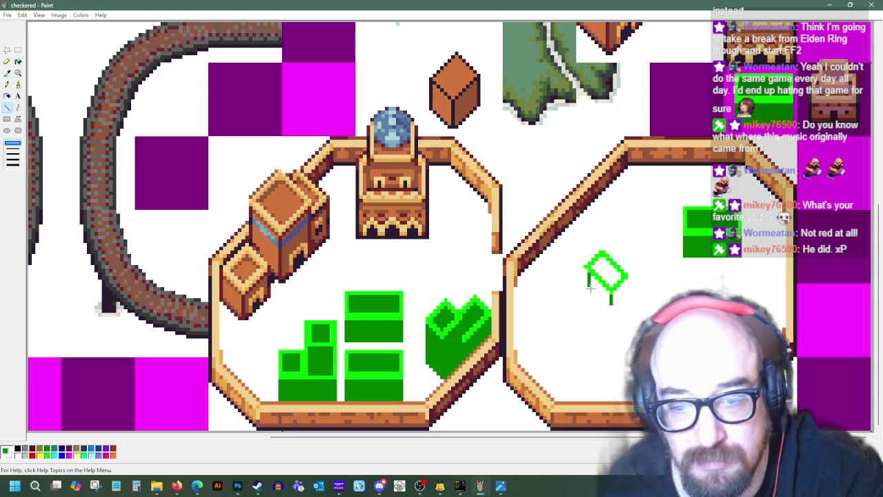
drag(589, 284, 608, 302)
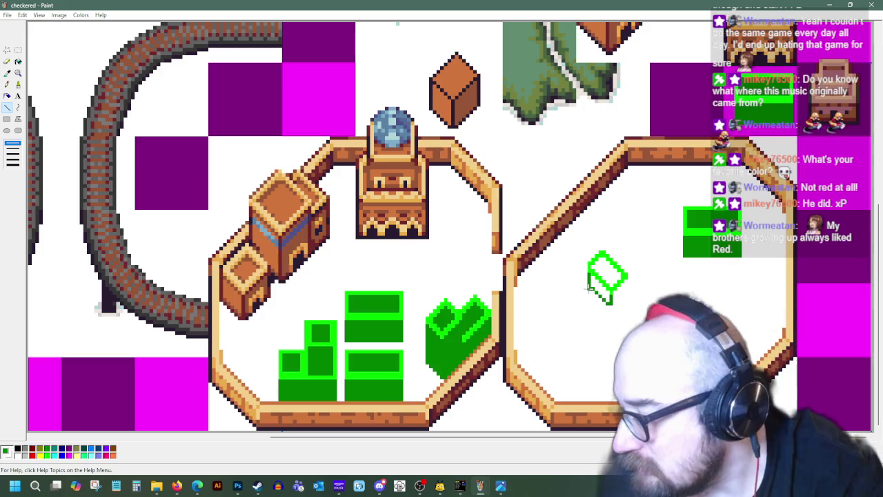
mouse_move(587, 285)
mouse_down()
mouse_move(607, 305)
mouse_move(625, 293)
mouse_up()
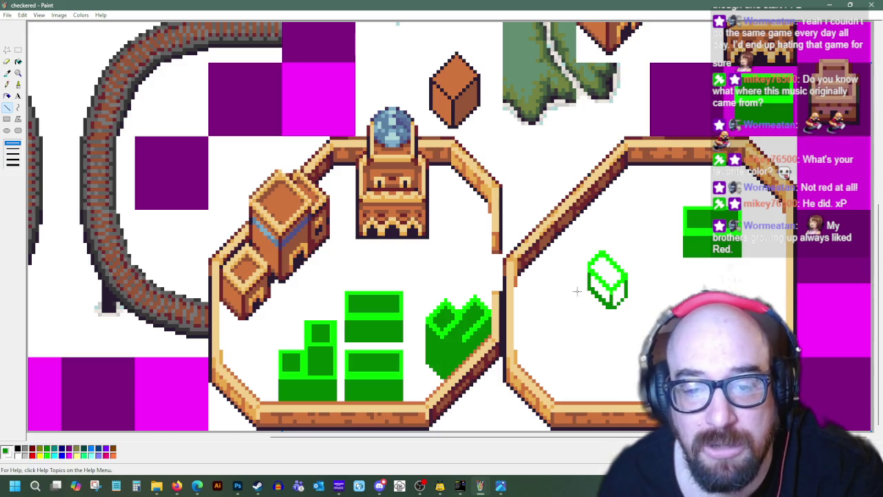
click(18, 61)
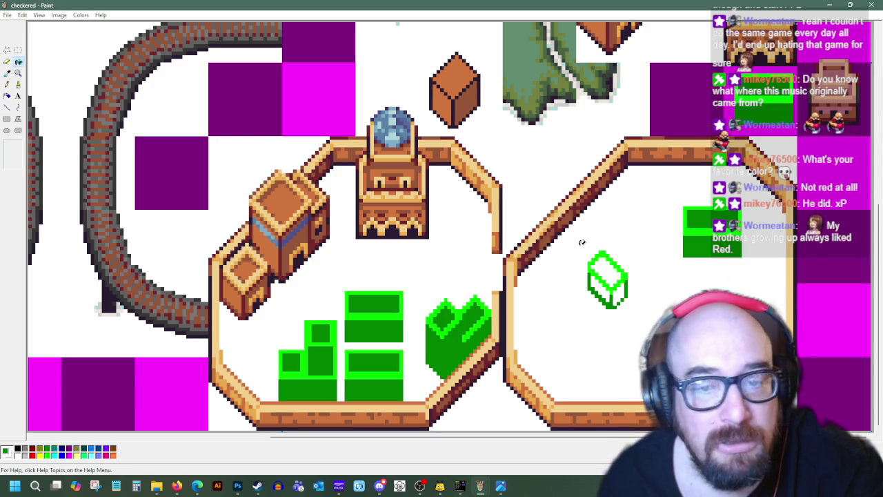
Step: Fill the cube's side faces green and its top face bright green
click(599, 288)
click(618, 293)
click(614, 271)
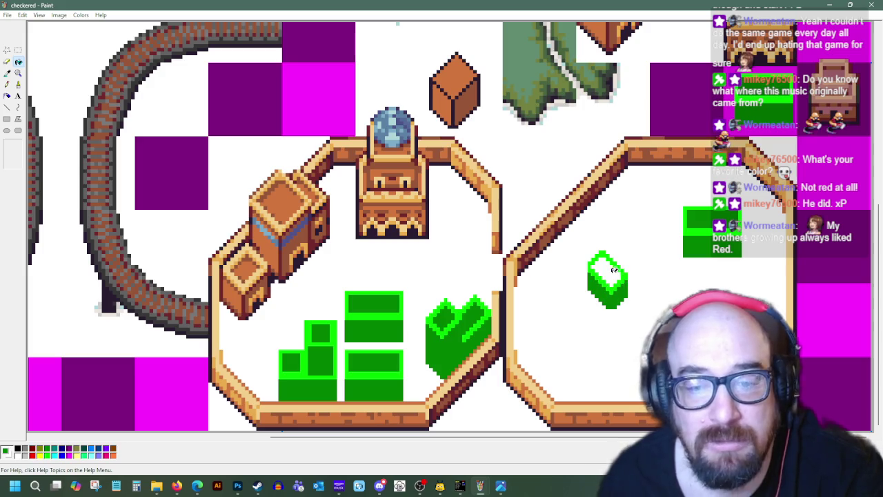
click(613, 269)
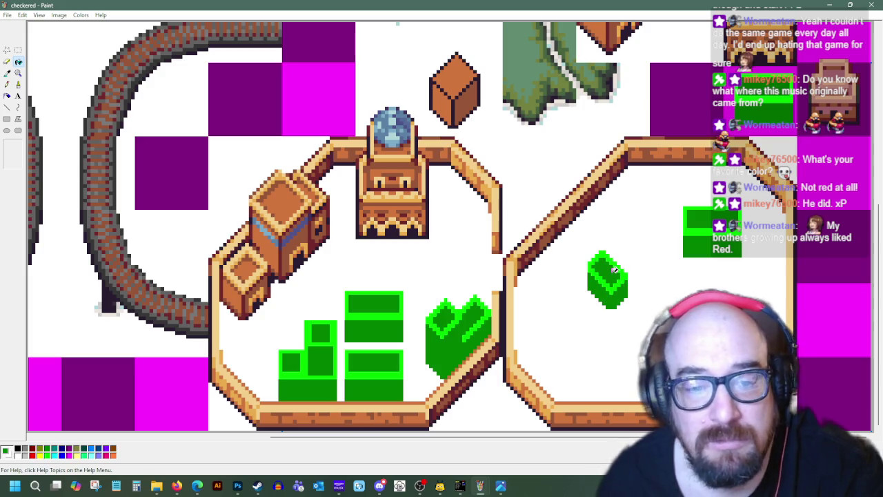
Step: Sample the cube's green as the drawing colour for the Line tool
click(7, 107)
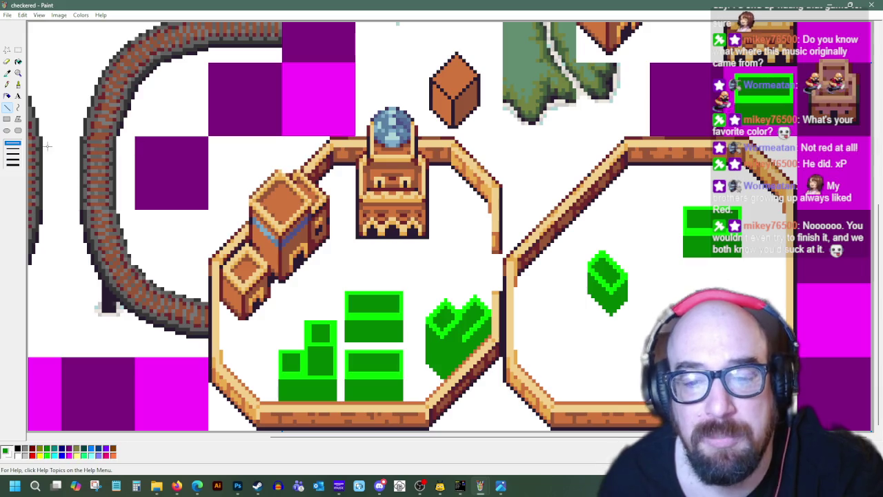
click(7, 74)
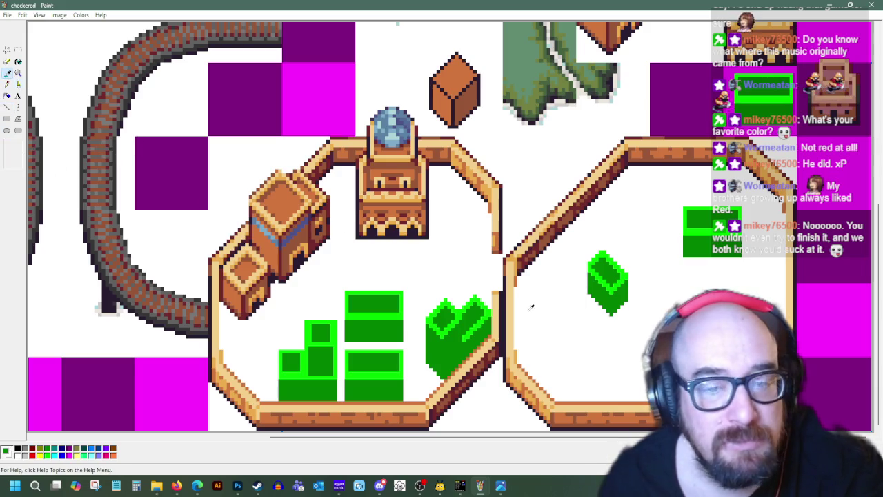
click(611, 292)
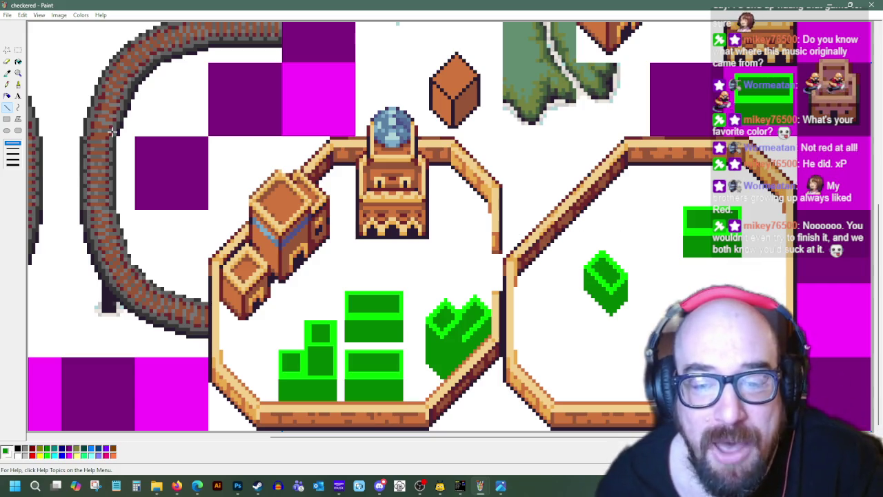
Step: Copy the green cube, paste it beside the tower, and shift it a few pixels left
click(18, 50)
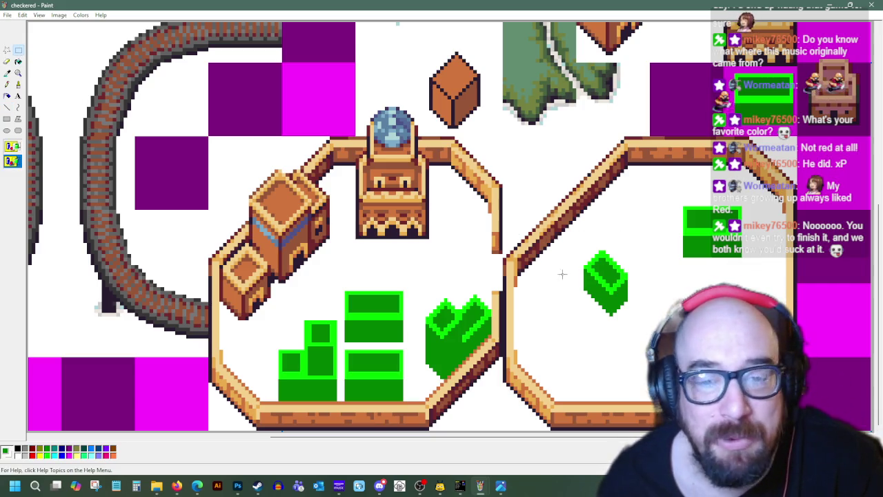
drag(583, 251, 629, 317)
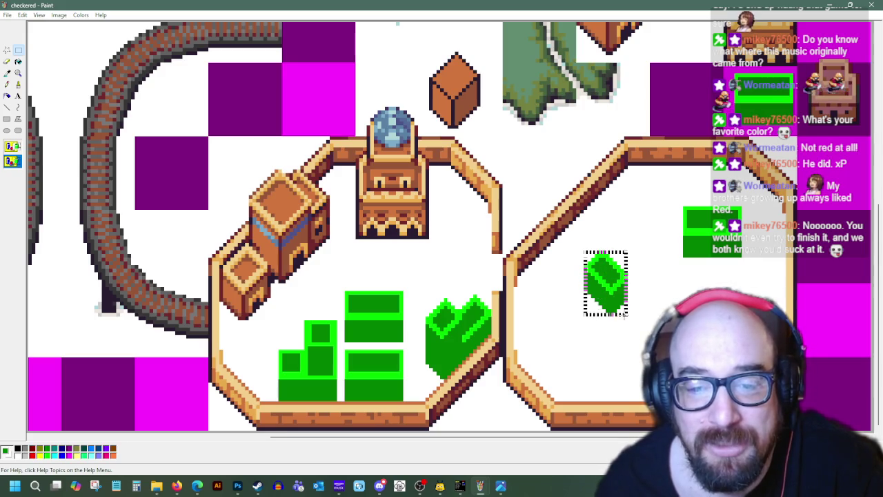
right_click(618, 285)
click(650, 283)
right_click(526, 213)
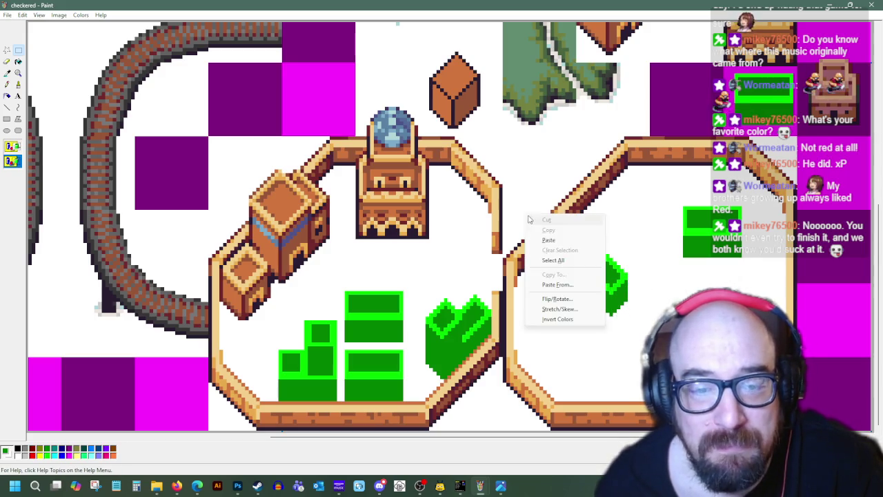
click(555, 241)
drag(65, 60, 451, 194)
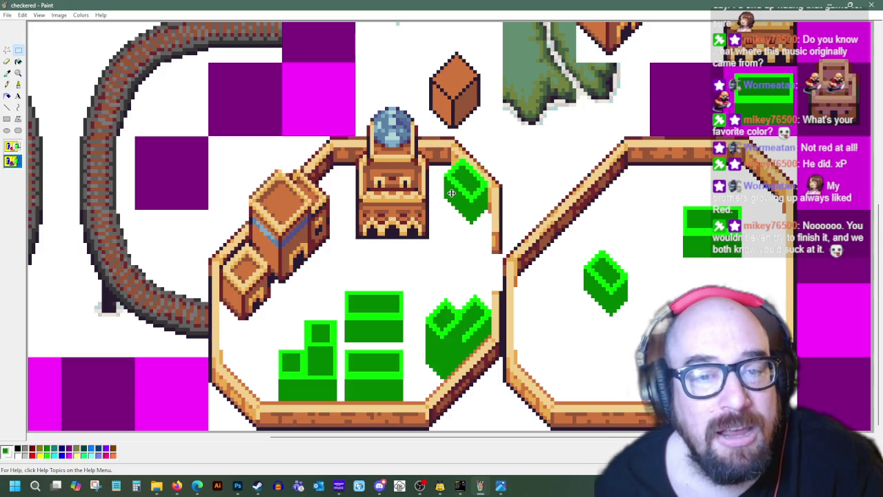
drag(451, 193, 449, 192)
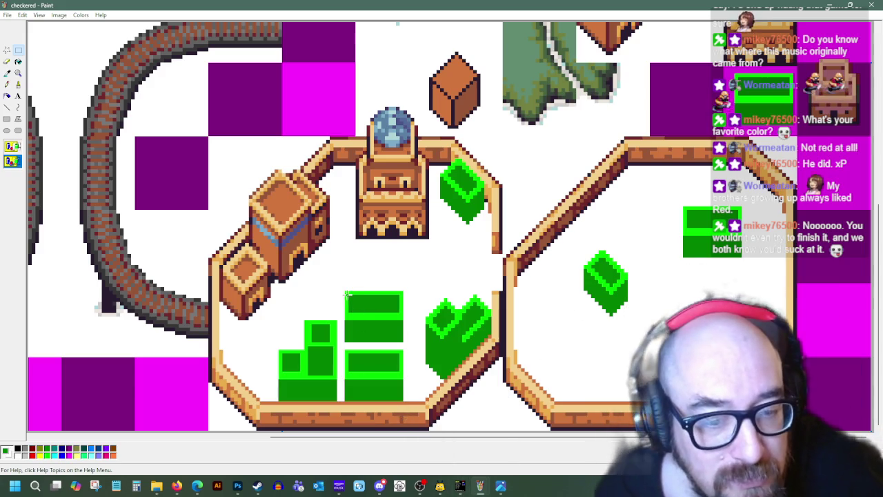
Step: Reposition the upper green block in the pile, undoing the last move
mouse_move(345, 292)
mouse_down()
mouse_move(404, 341)
mouse_move(393, 340)
mouse_up()
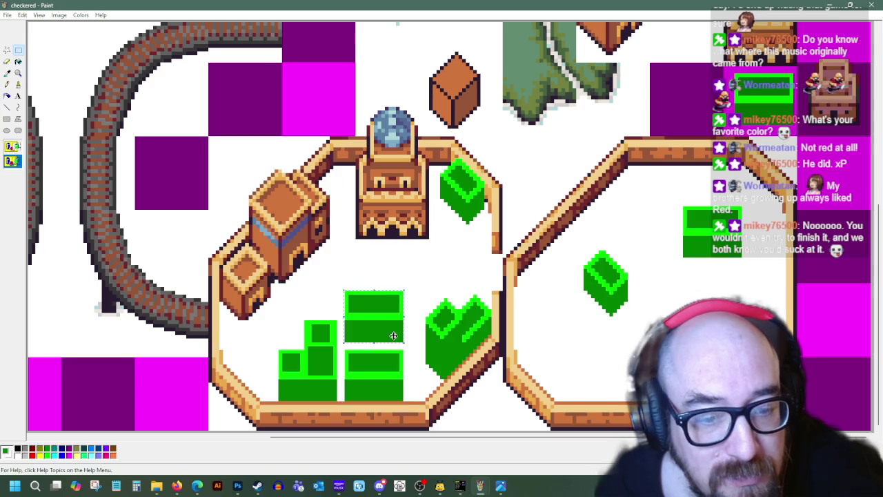
drag(345, 298, 394, 337)
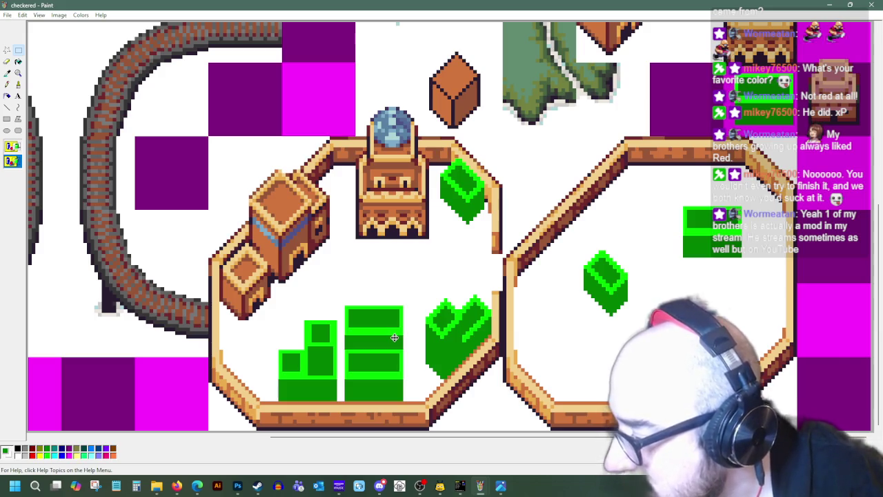
drag(394, 336, 394, 330)
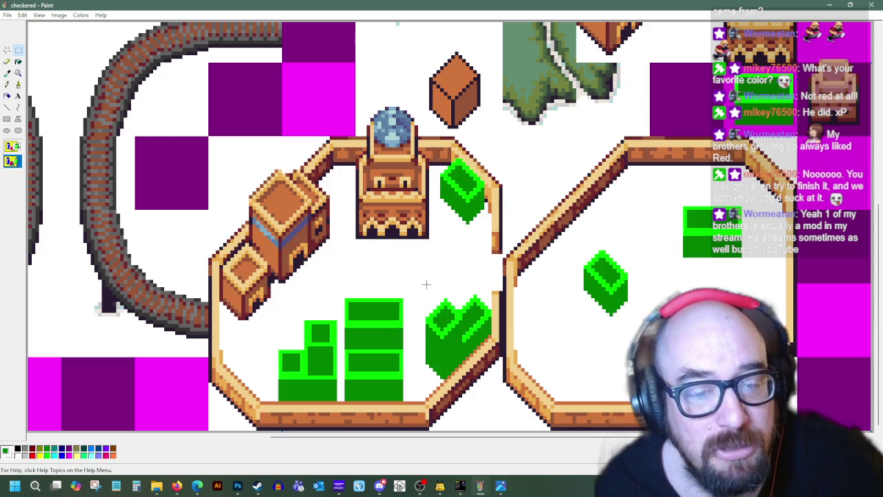
key(ctrl+z)
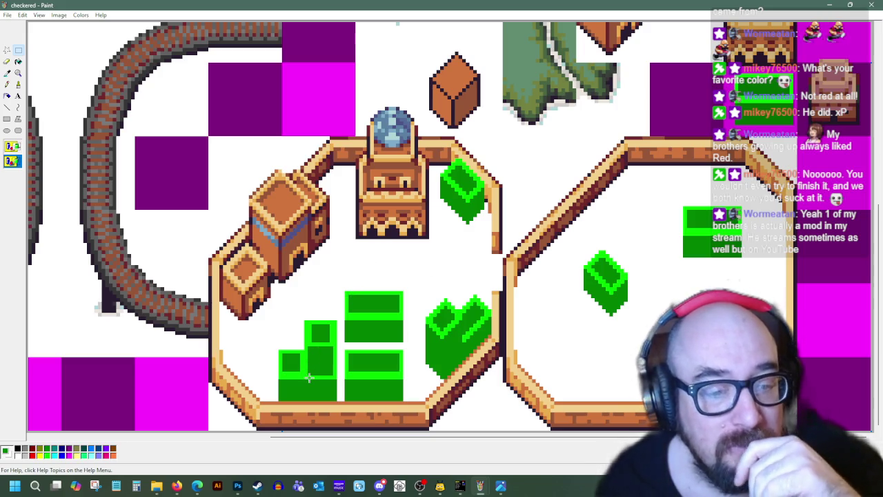
Step: Widen the left green column to match the pile, then zoom out to 1x
mouse_move(280, 352)
mouse_down()
mouse_move(289, 398)
mouse_move(279, 395)
mouse_up()
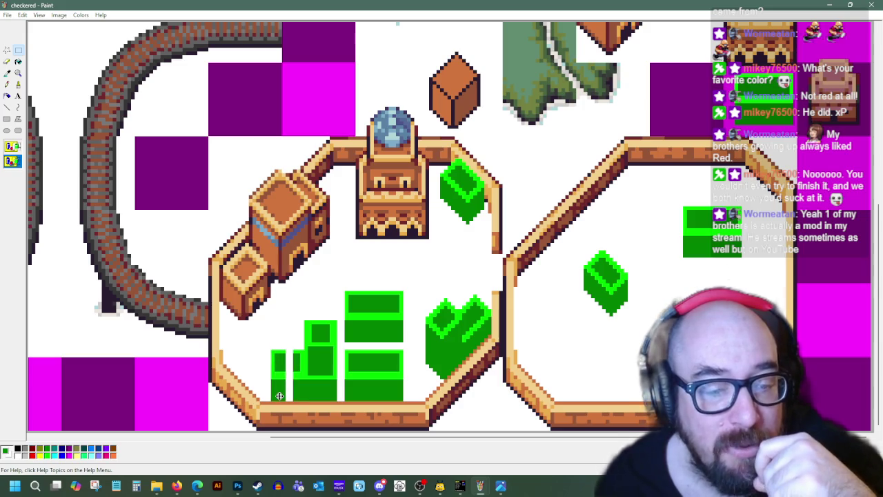
mouse_move(280, 352)
mouse_down()
mouse_move(282, 390)
mouse_move(288, 375)
mouse_up()
click(273, 328)
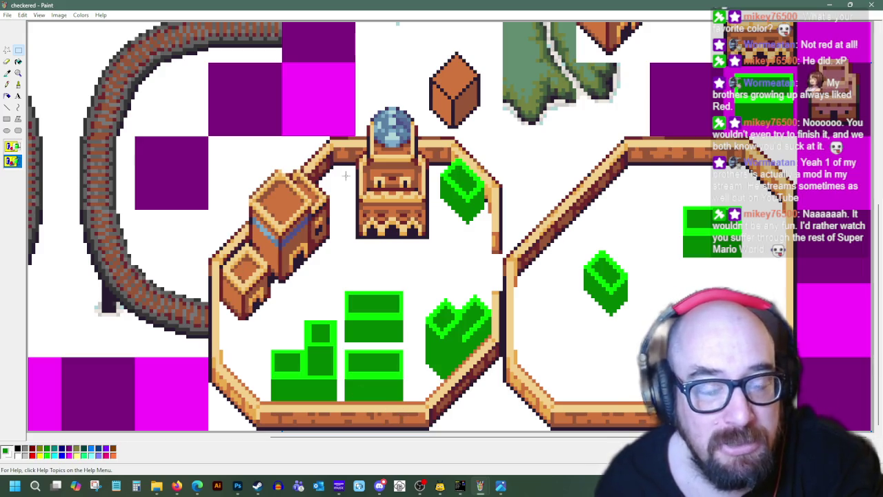
click(18, 73)
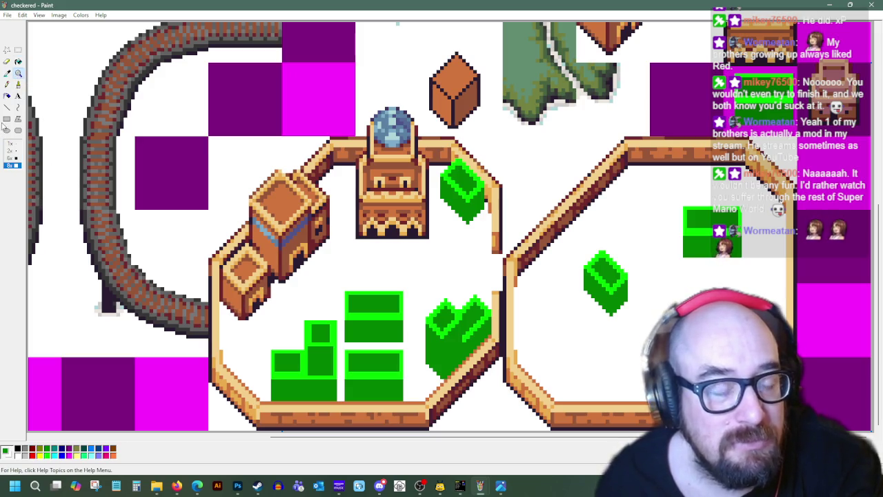
click(11, 143)
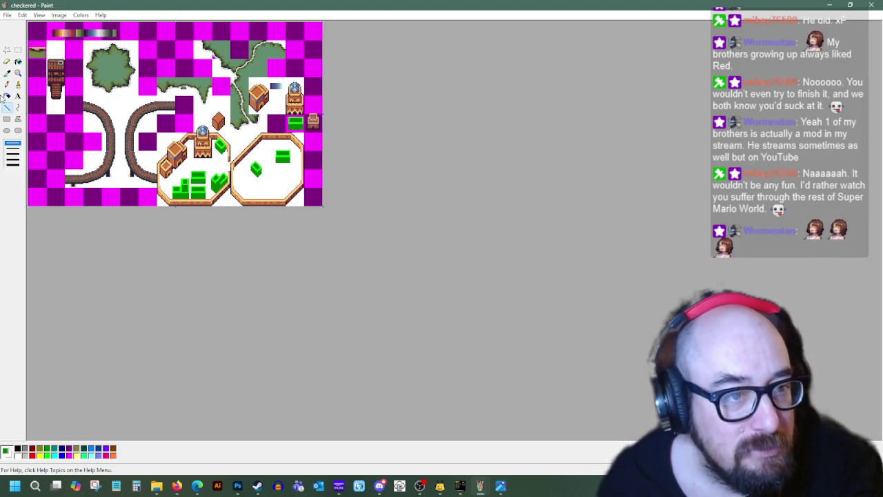
Step: Zoom in and copy a green block from the pile
click(18, 73)
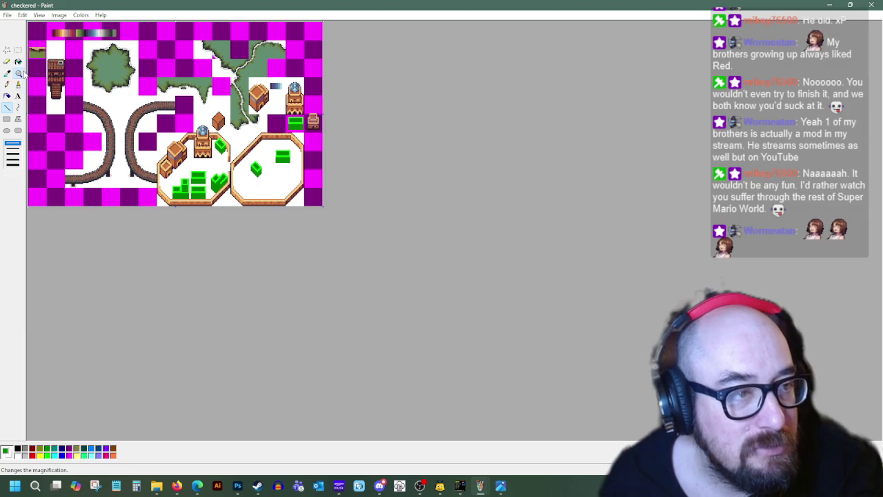
click(134, 154)
scroll(514, 325, down, 1)
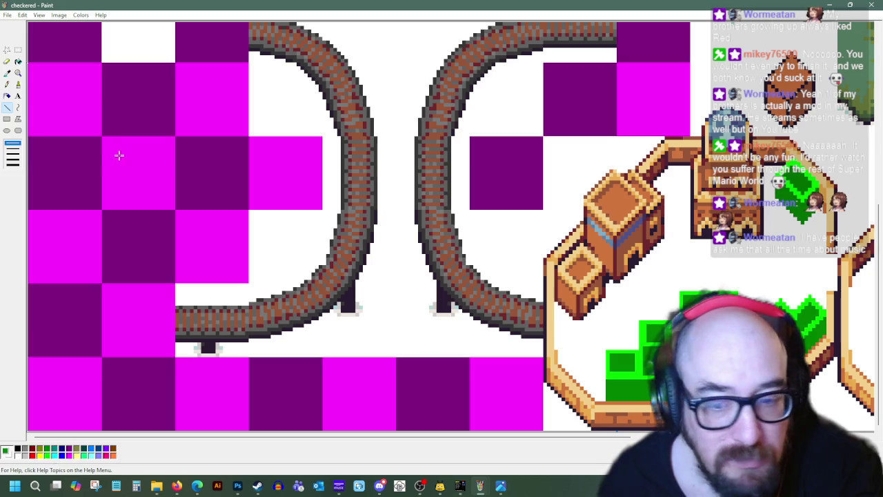
click(18, 49)
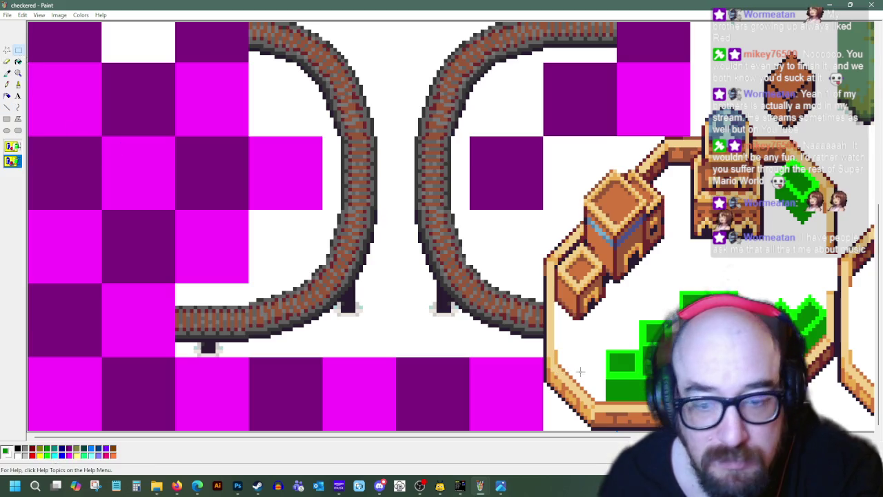
drag(607, 351, 630, 399)
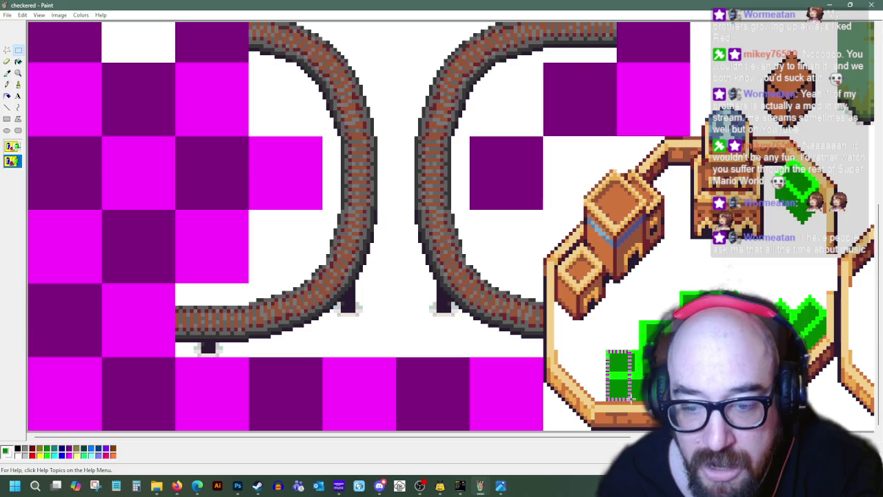
right_click(617, 377)
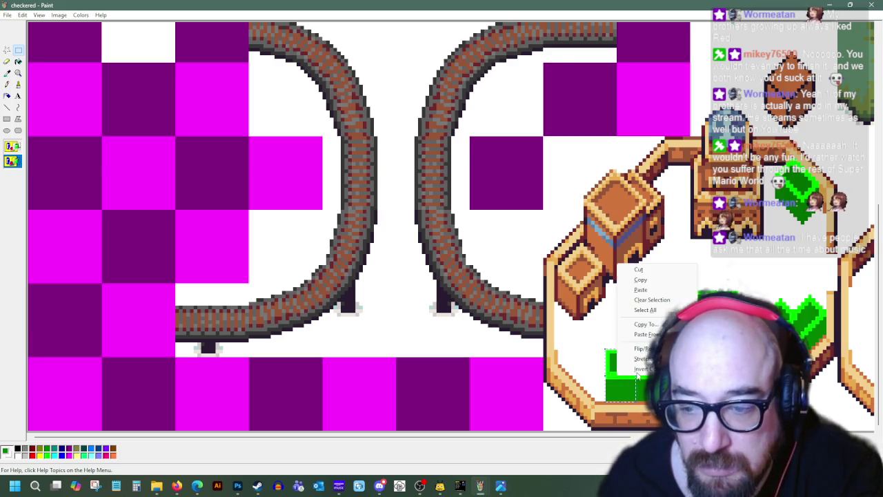
click(641, 279)
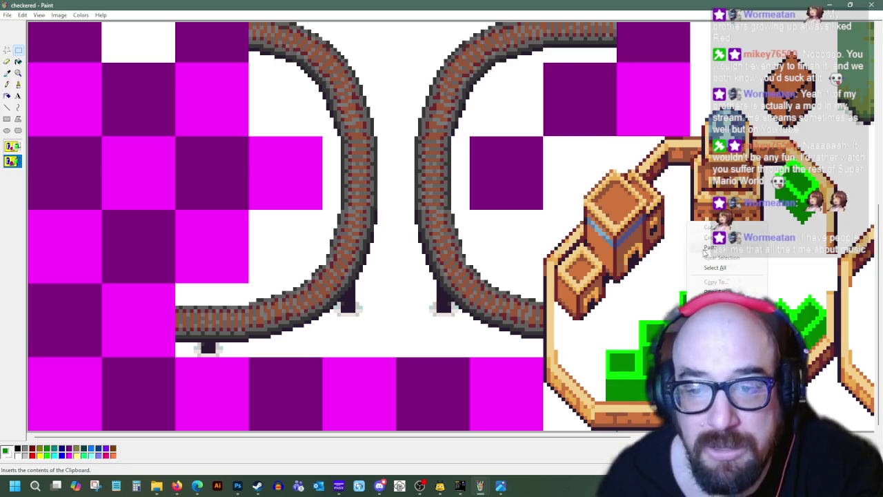
Step: Paste the green block and place it beside the tower, below the green cube
key(ctrl+v)
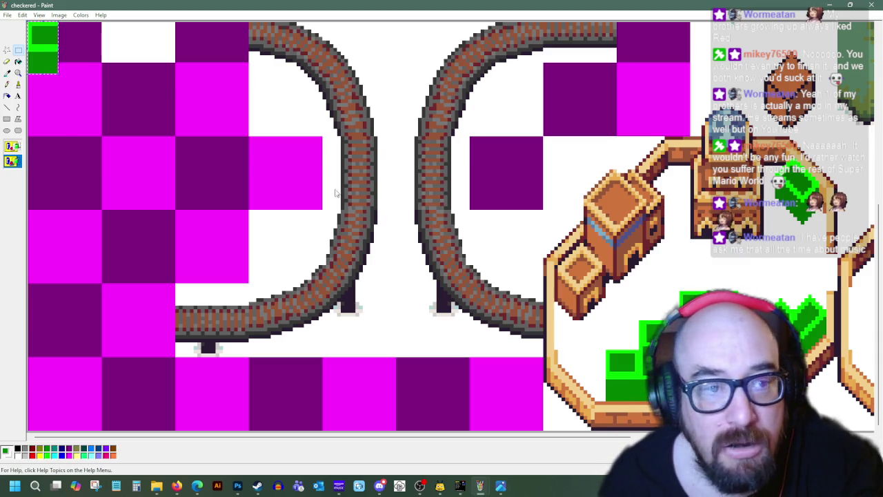
drag(43, 54, 810, 232)
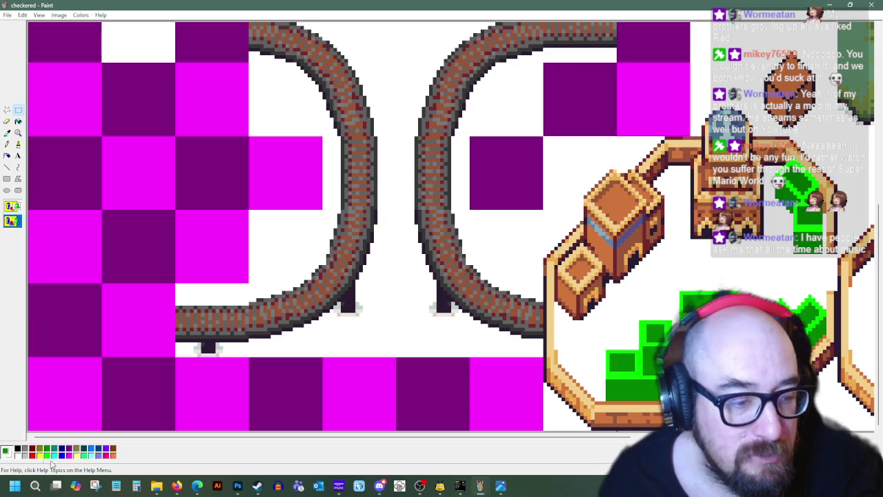
click(7, 166)
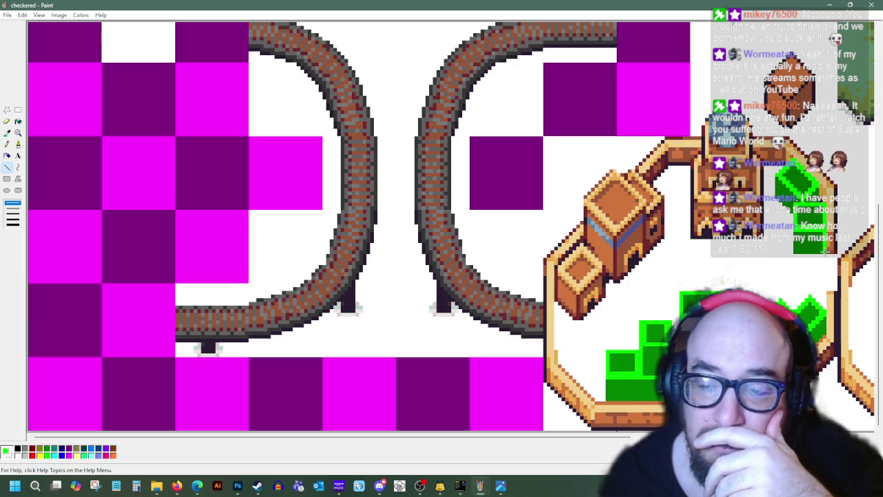
scroll(567, 443, right, 1)
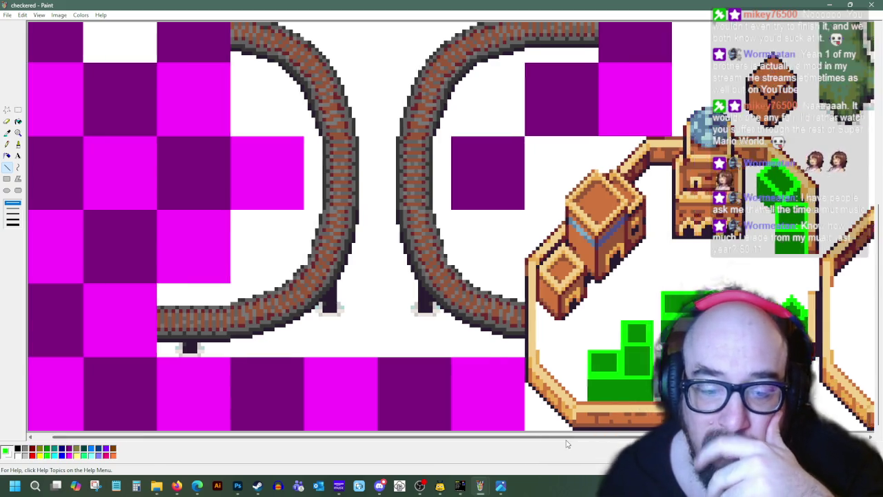
Step: Scroll back to the town and sample colours from the block, track and tower as drawing colour
scroll(567, 443, right, 3)
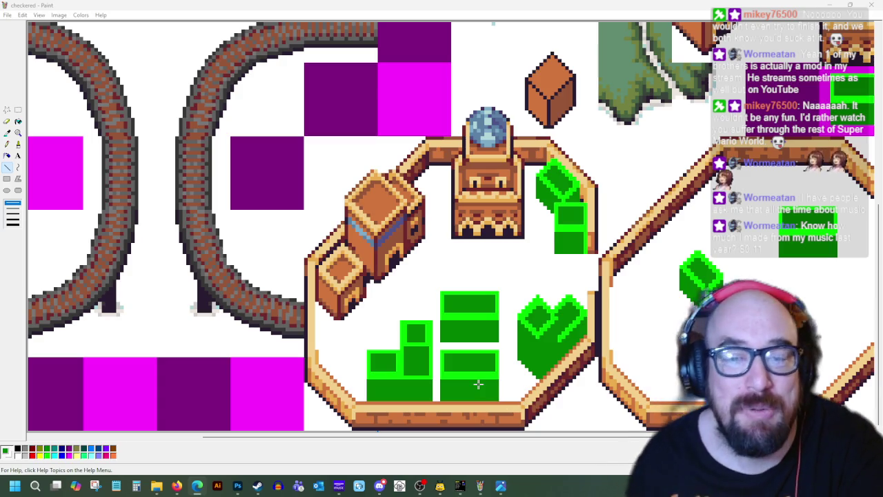
click(6, 133)
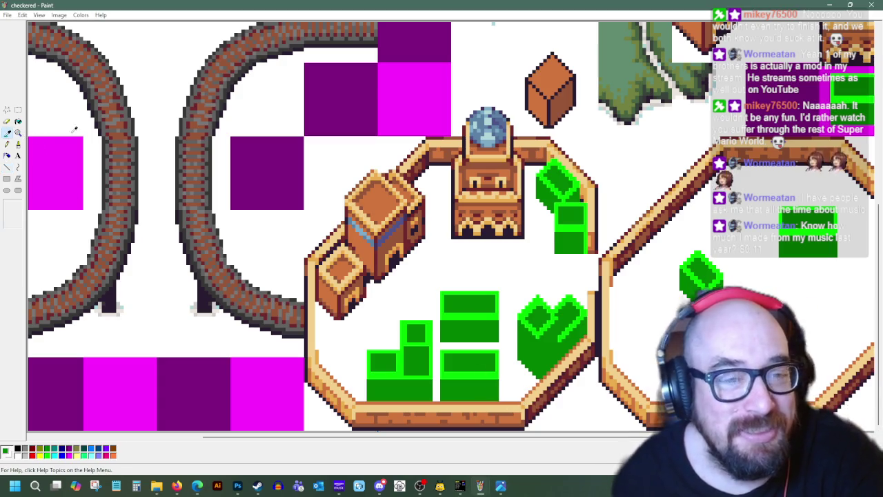
click(575, 239)
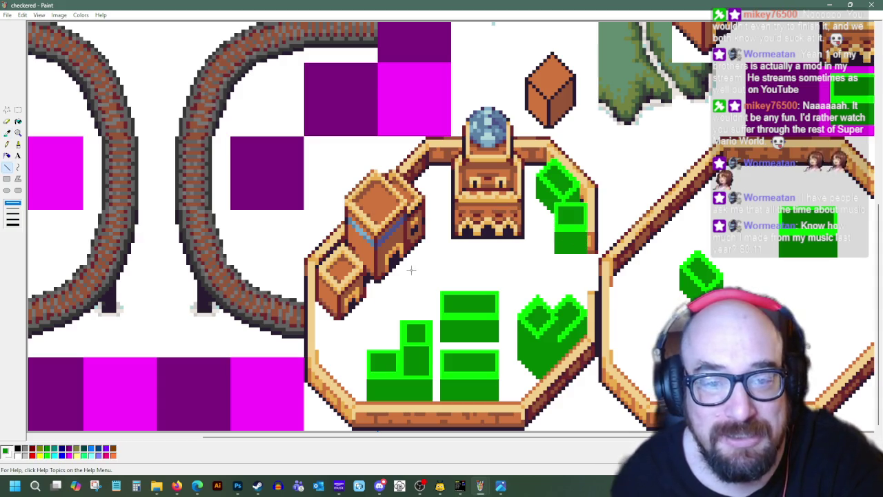
click(7, 133)
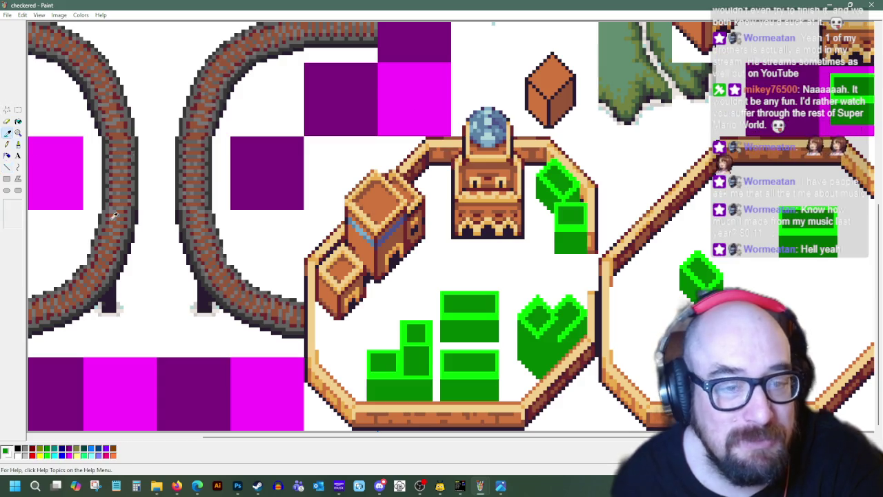
click(418, 176)
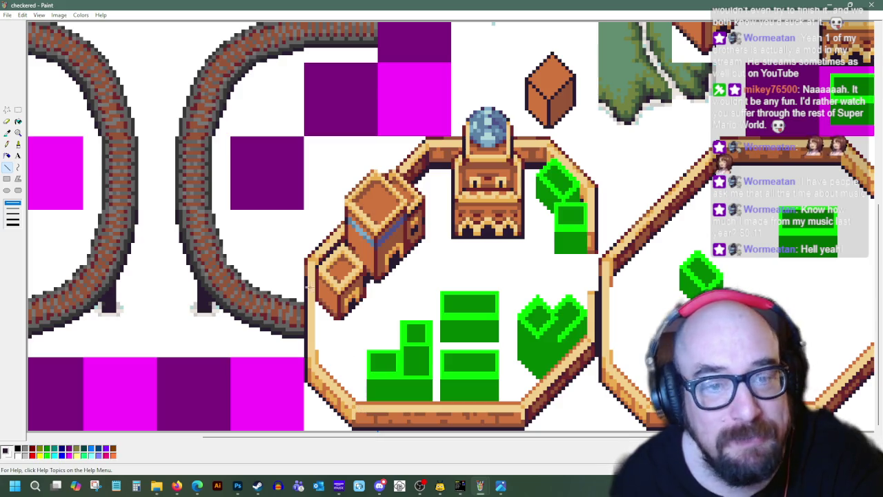
click(7, 132)
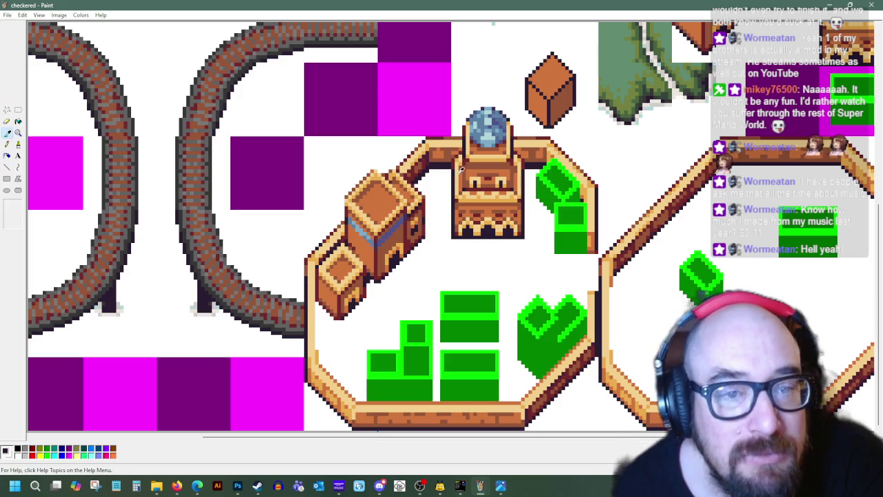
click(428, 160)
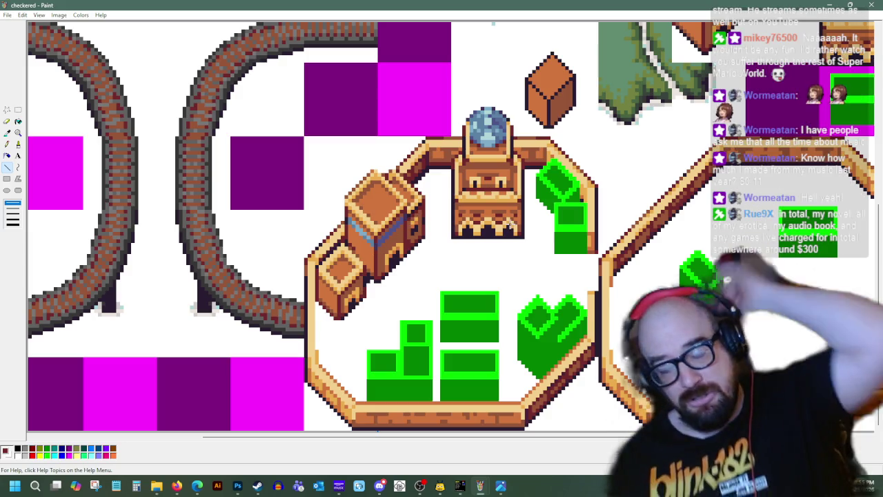
Step: Switch from Paint to the OHRRPGCE map editor showing the desert map
scroll(483, 344, up, 5)
scroll(449, 386, down, 5)
click(460, 485)
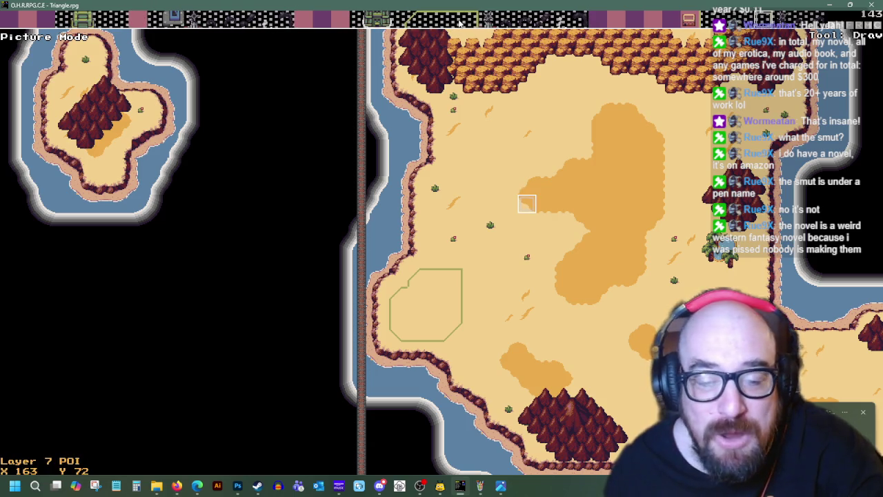
mouse_move(480, 486)
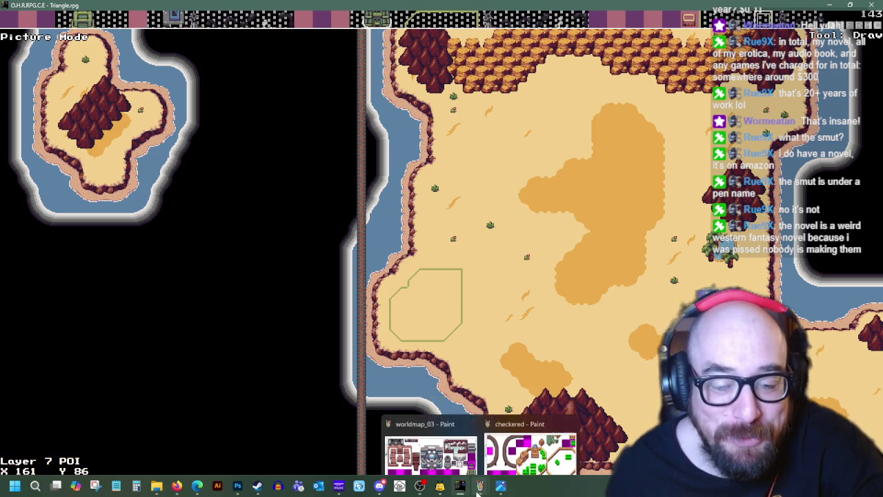
Step: Return to Paint and sample the buildings' light orange as the drawing colour
click(530, 452)
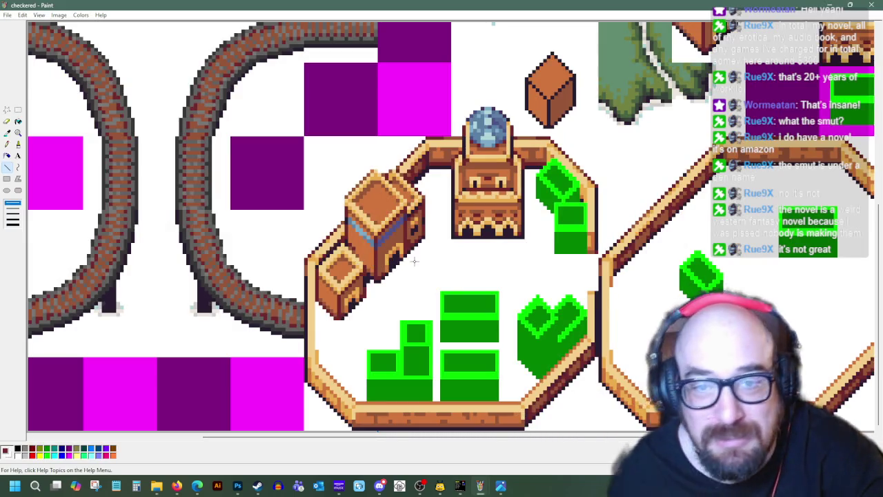
scroll(414, 261, up, 5)
scroll(419, 262, down, 5)
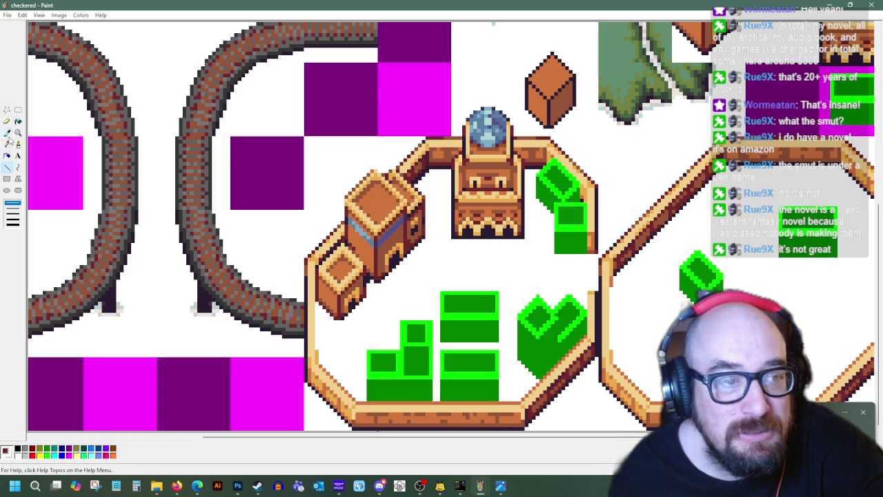
click(8, 132)
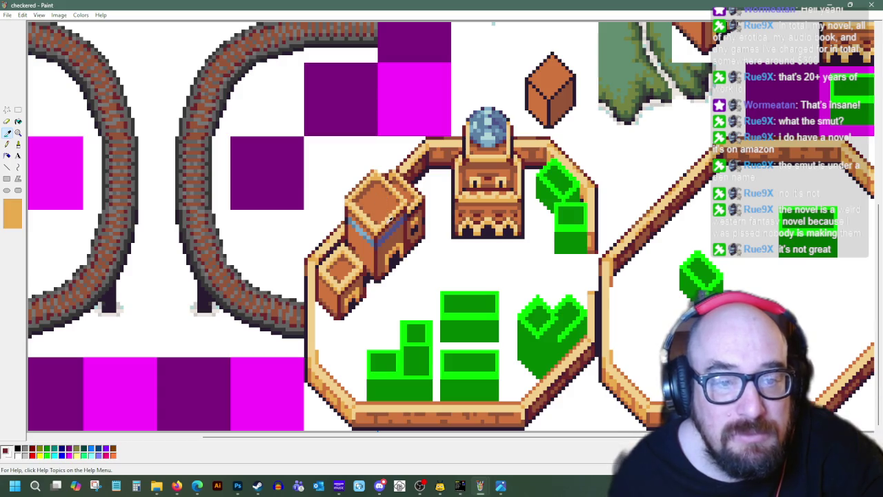
click(460, 486)
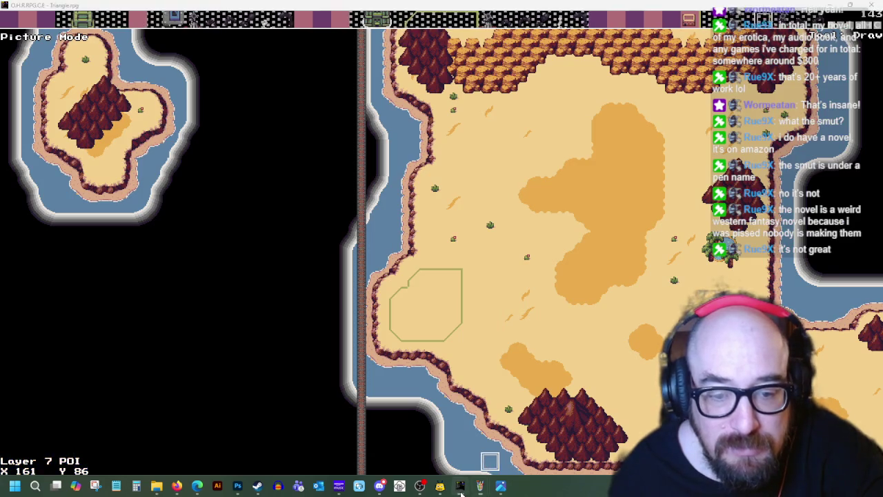
click(461, 487)
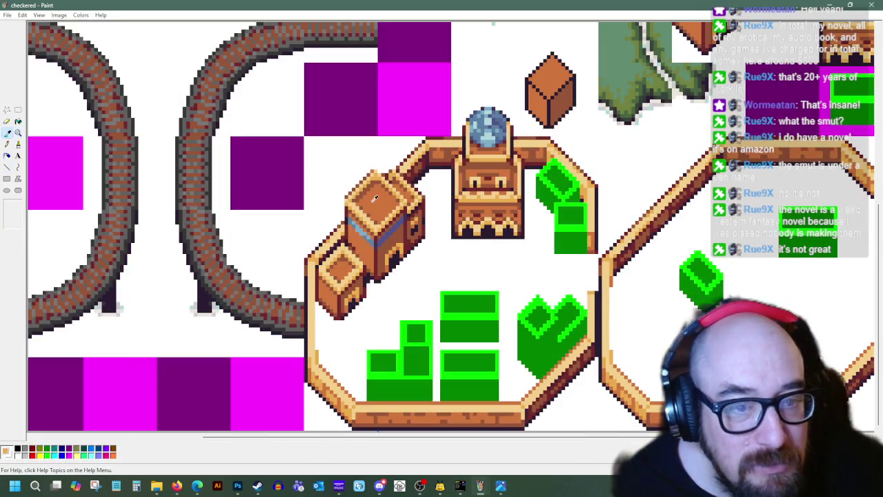
click(6, 133)
click(395, 216)
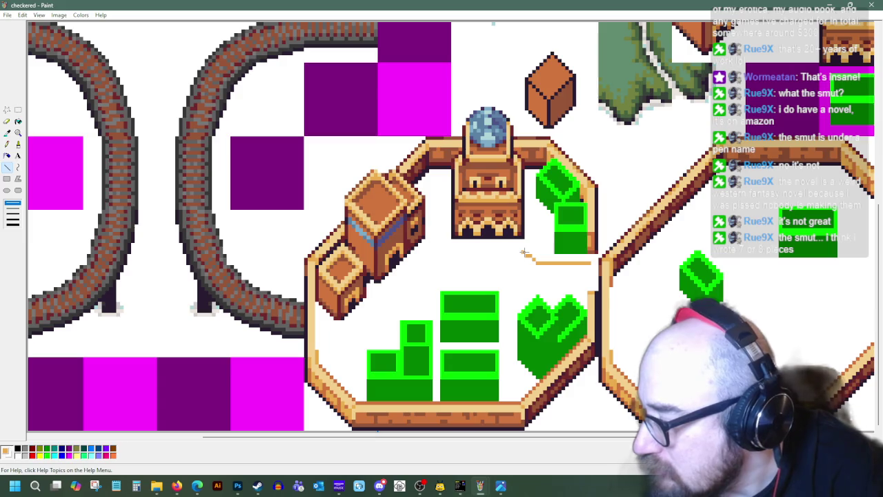
Step: Trace an irregular orange sand-patch outline around the green blocks in the left courtyard
drag(524, 254, 456, 252)
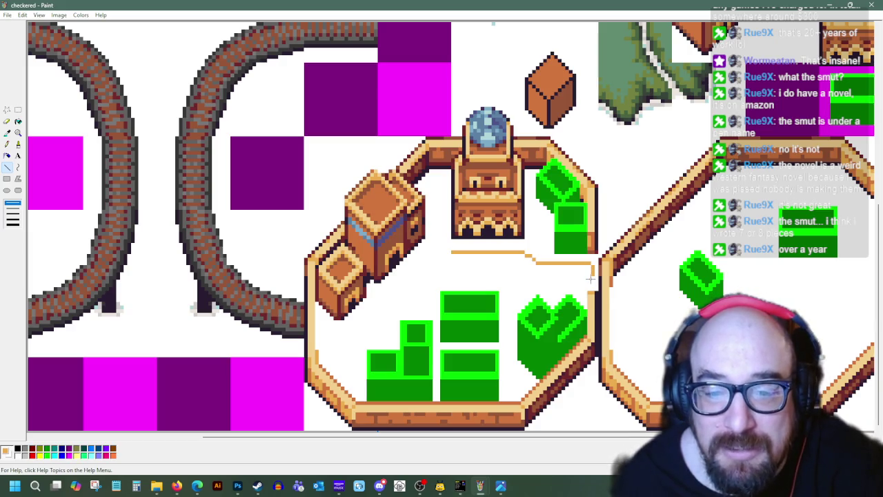
drag(563, 276, 544, 277)
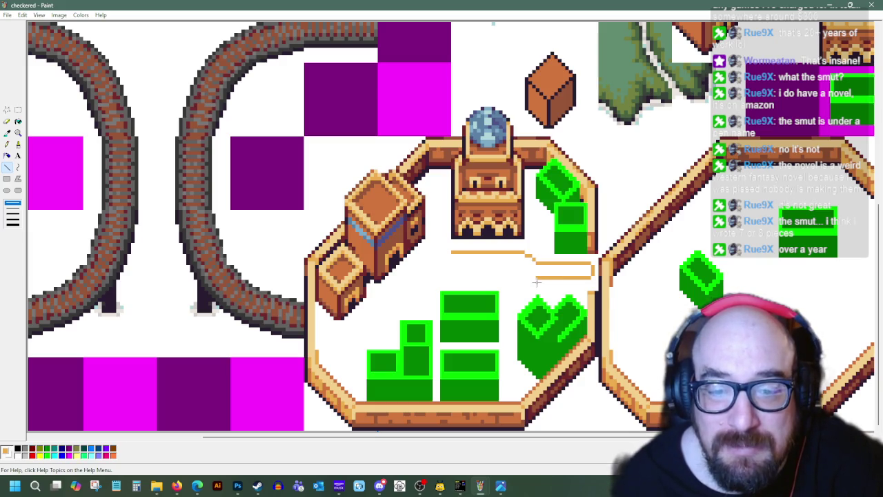
mouse_move(514, 299)
mouse_down()
mouse_move(521, 293)
mouse_move(508, 299)
mouse_up()
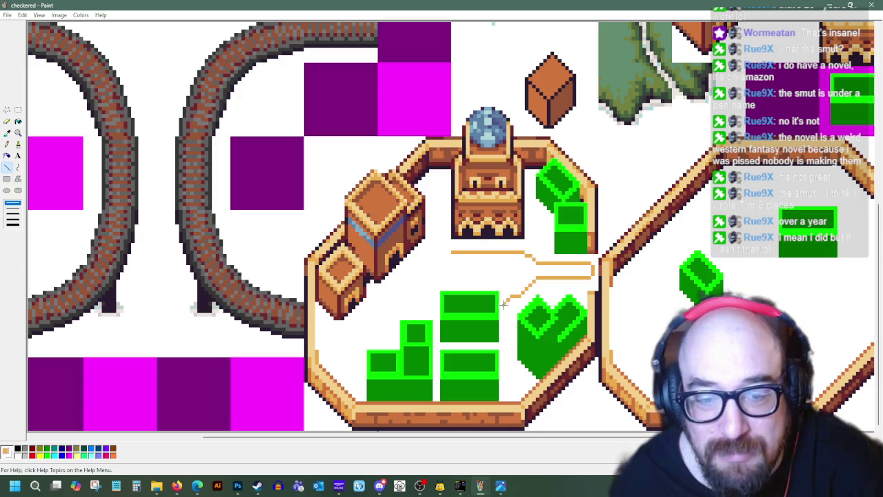
drag(505, 300, 501, 307)
drag(535, 279, 561, 280)
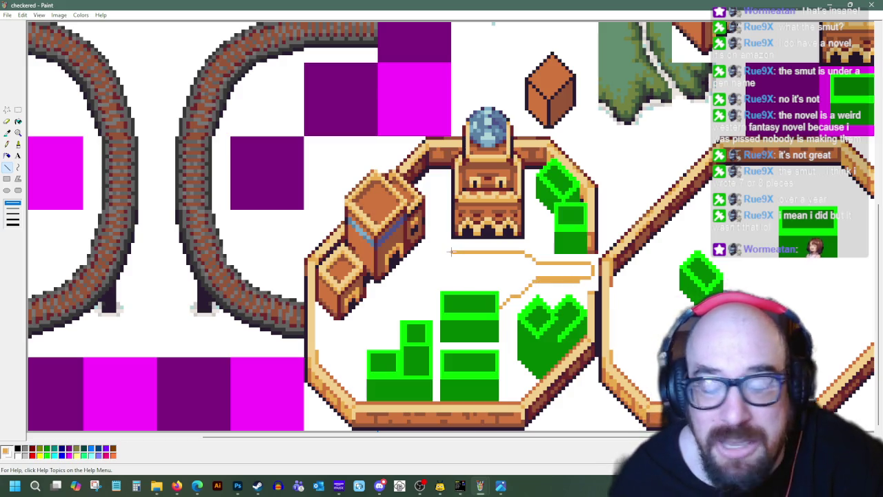
drag(449, 253, 425, 276)
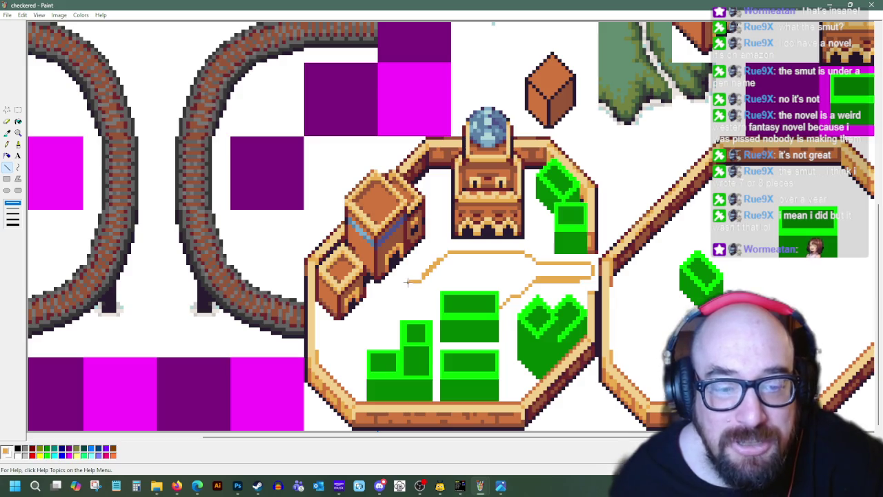
drag(407, 283, 391, 303)
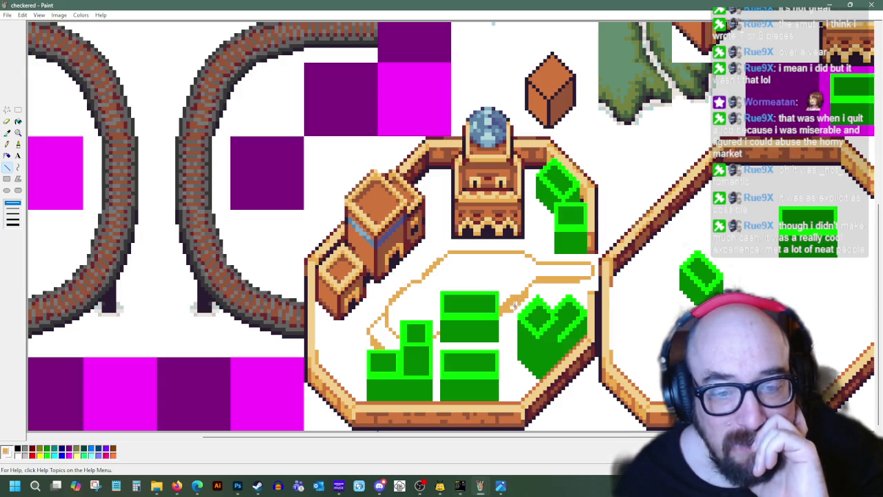
click(18, 120)
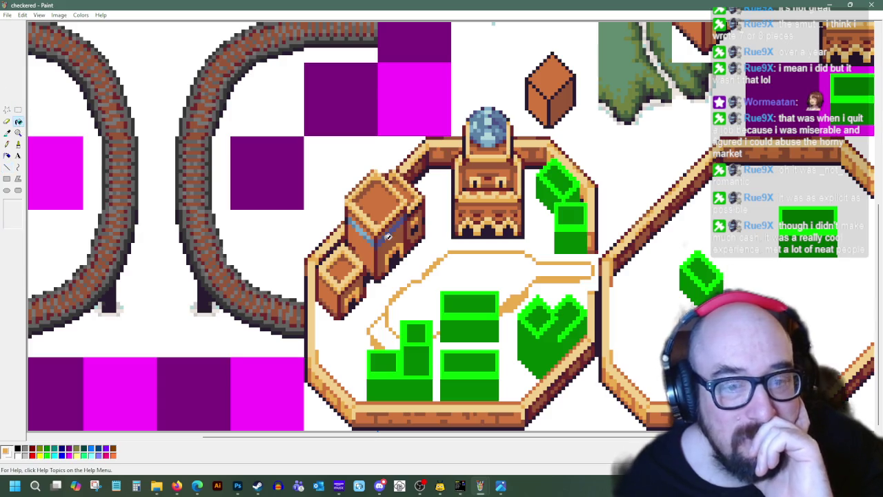
Step: Fill the sand outline and the lower-left white pocket solid orange, then touch up one spot
click(463, 273)
click(384, 326)
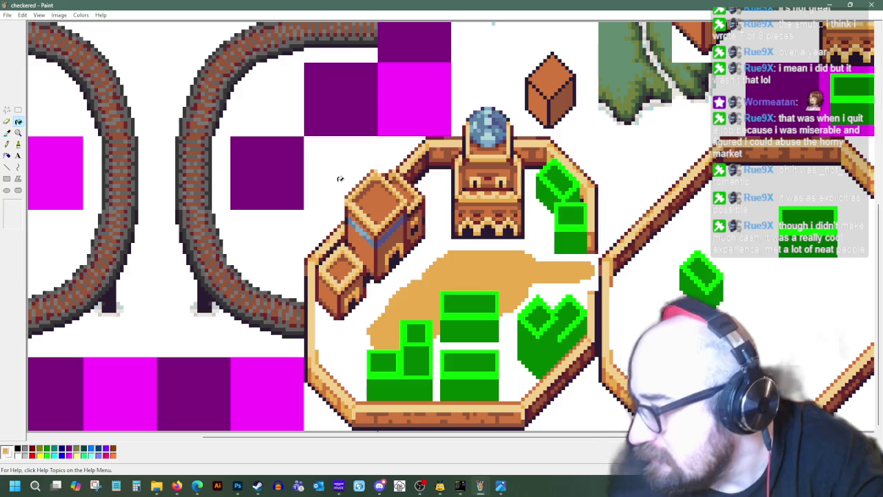
click(7, 167)
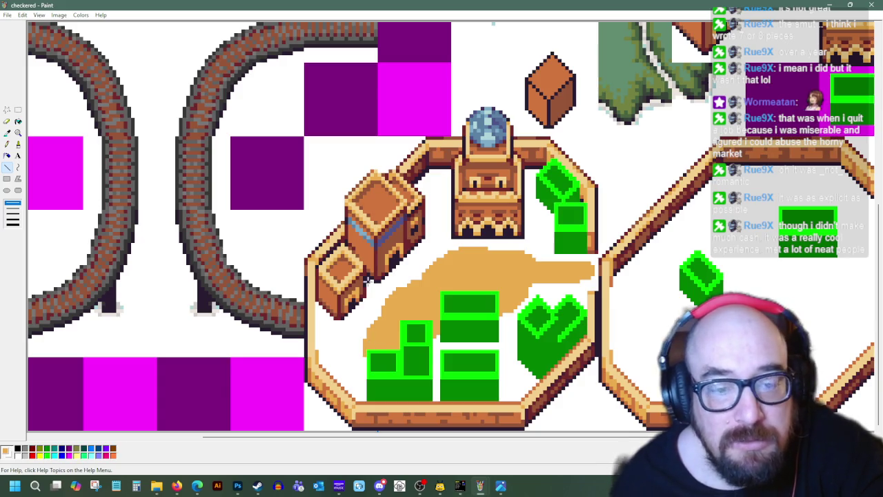
click(363, 338)
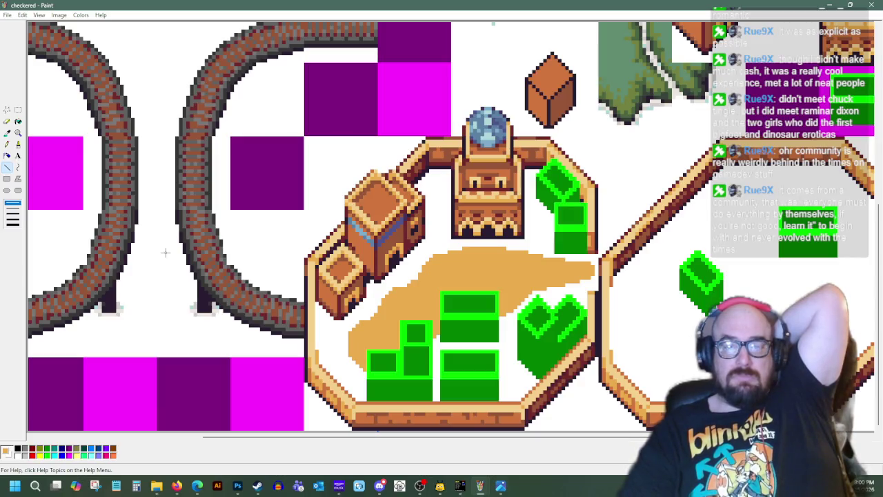
scroll(334, 269, up, 5)
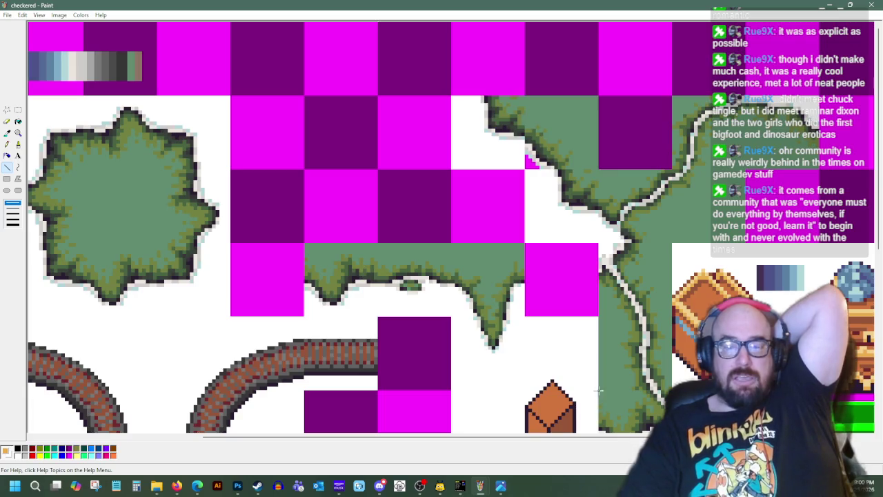
drag(520, 436, 442, 491)
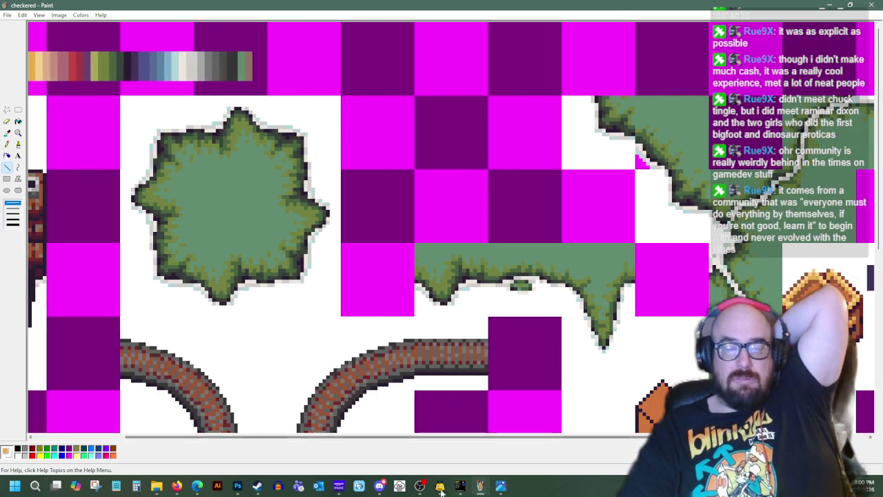
mouse_move(439, 486)
click(431, 434)
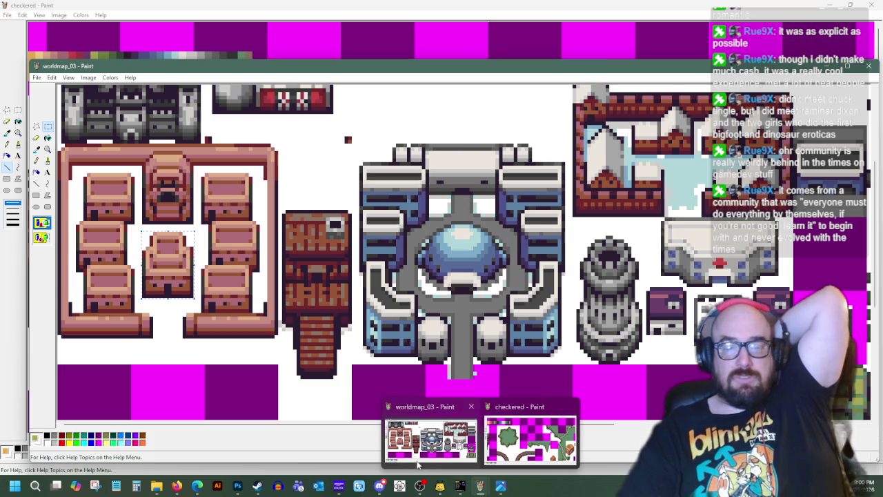
click(530, 440)
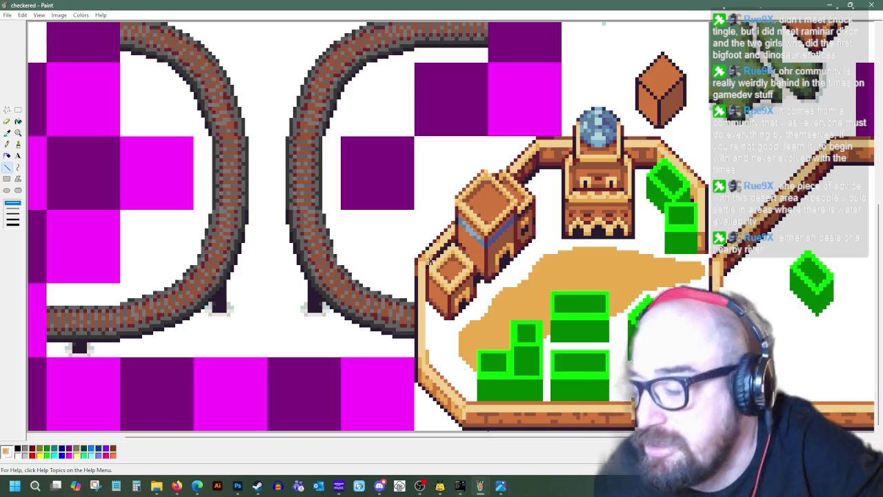
Step: Switch to OHRRPGCE's map editor and pan left and down to the snowy coast town
key(alt+Tab)
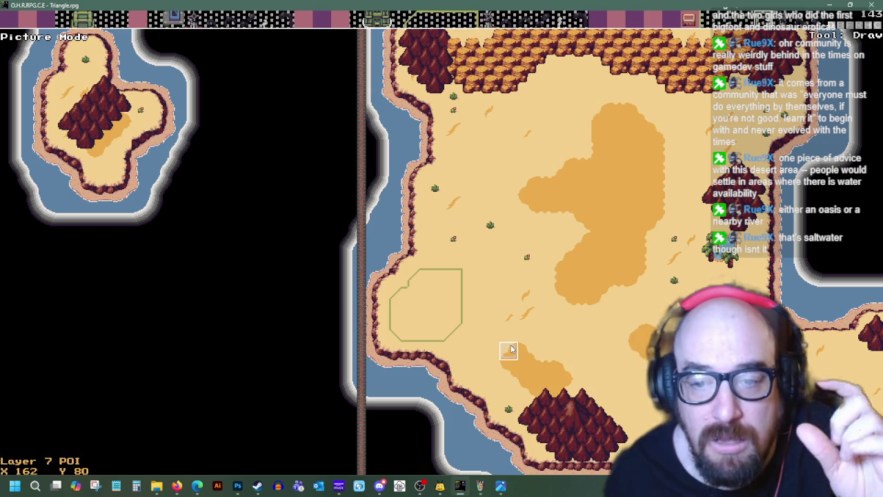
mouse_move(480, 486)
key(Left)
key(Left)
key(Left)
key(Down)
key(Down)
key(Down)
key(Left)
key(Left)
key(Left)
key(Down)
key(Down)
key(Down)
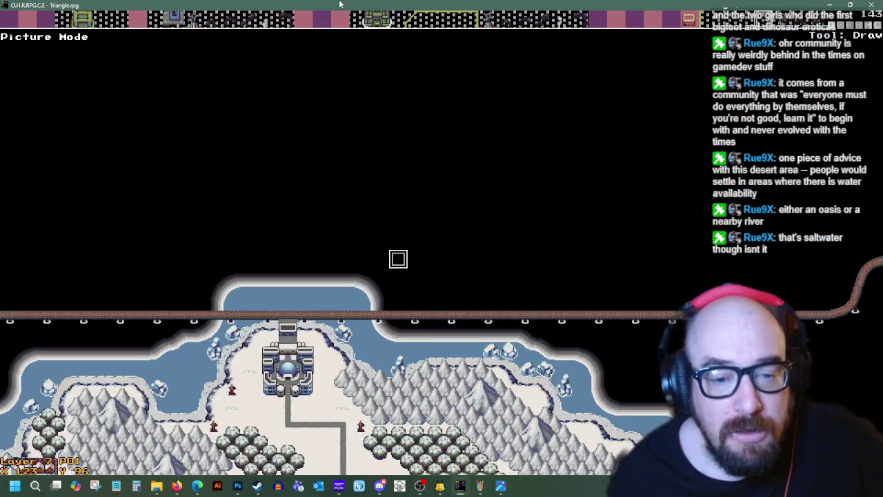
key(Left)
key(Left)
key(Left)
key(Down)
key(Down)
key(Down)
key(Left)
key(Left)
key(Left)
key(Down)
key(Down)
key(Down)
key(Left)
key(Left)
key(Left)
key(Down)
key(Down)
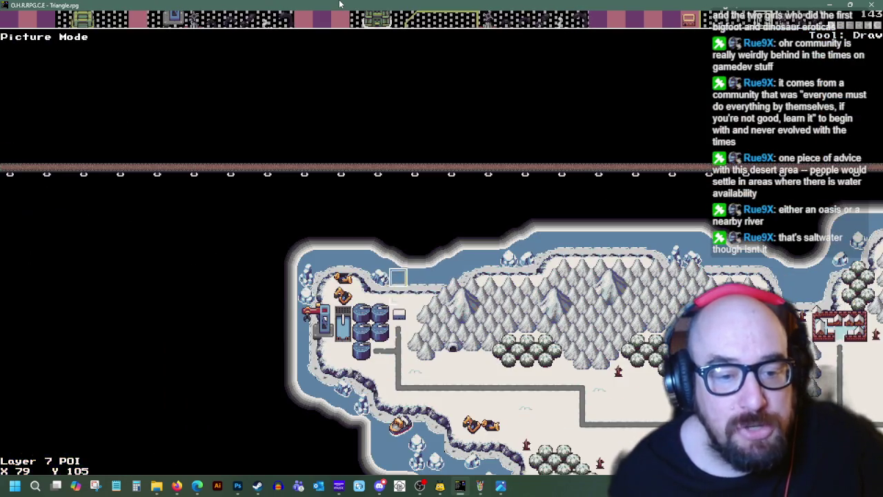
Step: Pan across the green farmland and grassland down to the desert area, then return to Paint
key(Down)
key(Down)
key(Up)
key(Up)
key(Up)
key(Left)
key(Left)
key(Left)
key(Up)
key(Up)
key(Up)
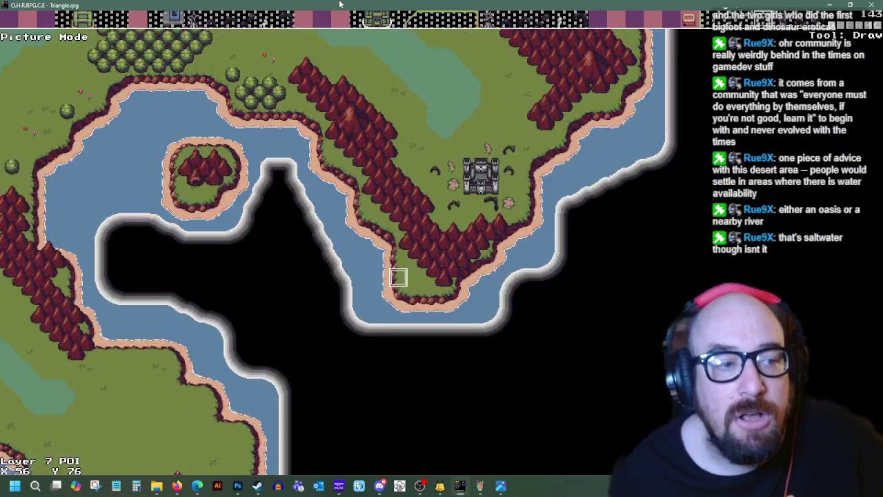
key(Left)
key(Left)
key(Left)
key(Up)
key(Up)
key(Up)
key(Right)
key(Right)
key(Right)
key(Up)
key(Up)
key(Up)
key(Right)
key(Right)
key(Right)
key(Up)
key(Up)
key(Up)
key(Right)
key(Right)
key(Right)
key(Up)
key(Up)
key(Up)
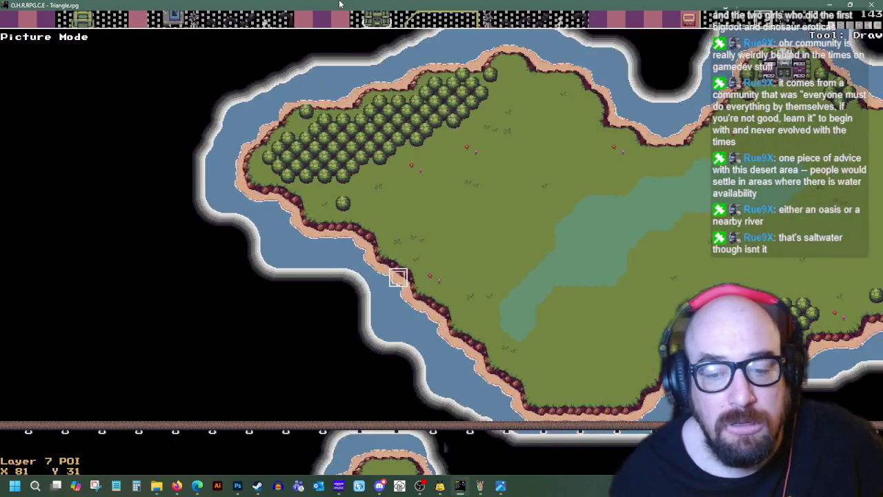
key(Right)
key(Right)
key(Right)
key(Down)
key(Down)
key(Down)
key(Right)
key(Right)
key(Right)
key(Down)
key(Down)
key(Down)
key(Down)
key(Down)
key(Down)
key(Down)
key(Down)
key(Down)
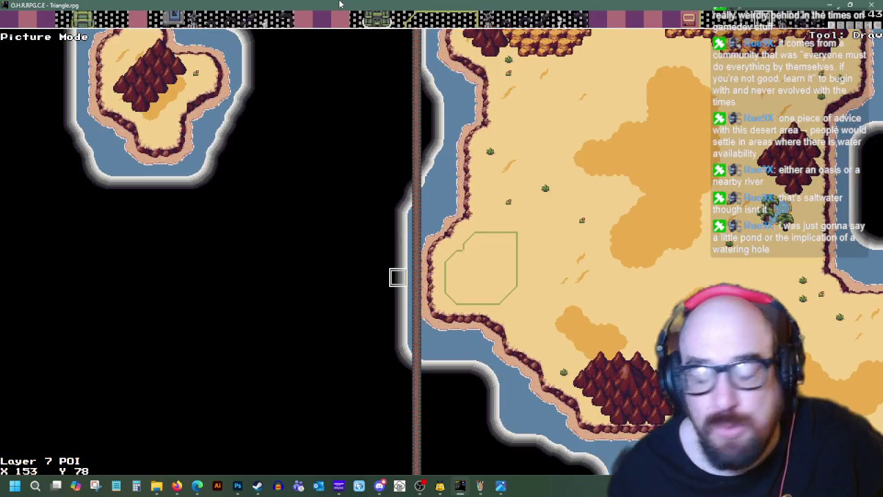
key(Down)
key(Down)
key(Down)
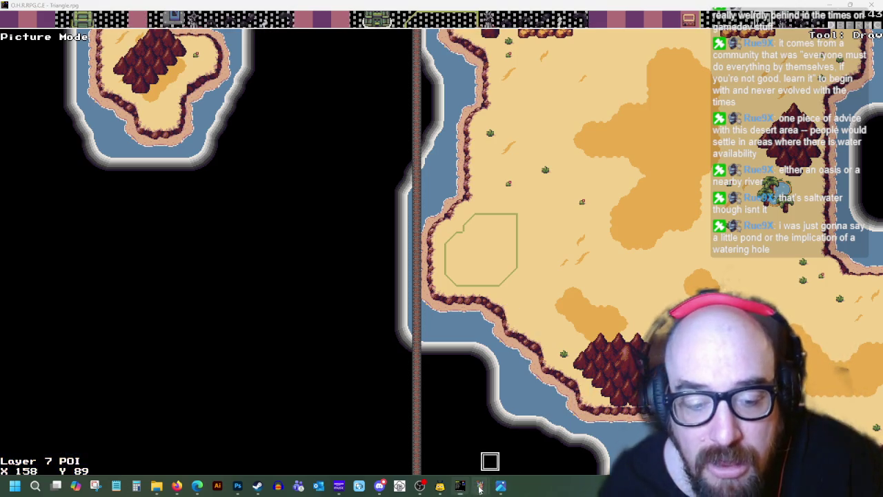
click(530, 435)
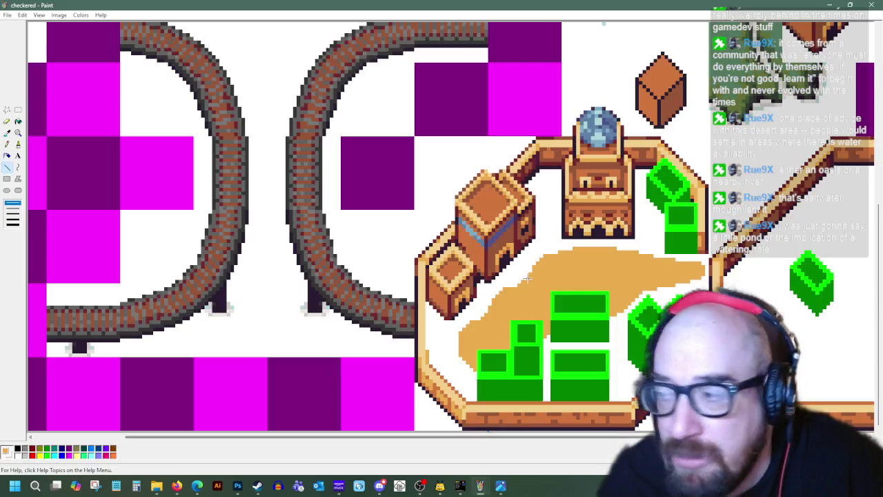
Step: Pick cyan as the drawing colour and try a pond on the sand, undoing a stray stroke
click(6, 132)
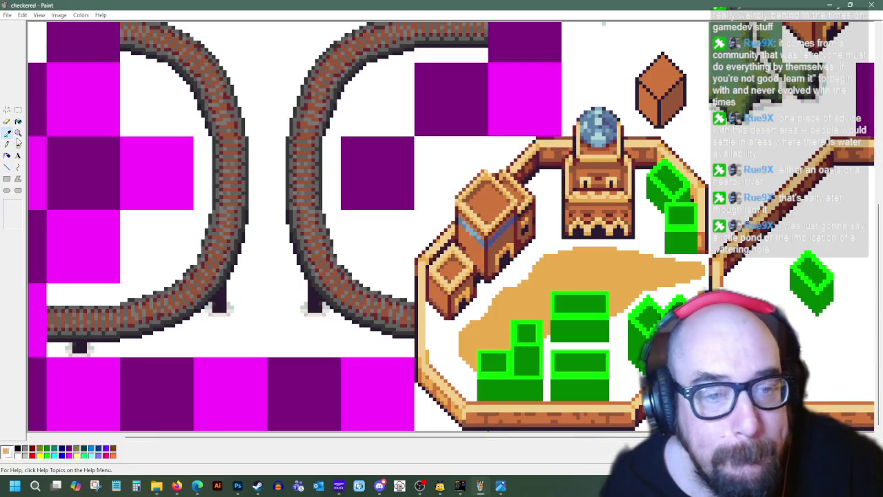
click(55, 454)
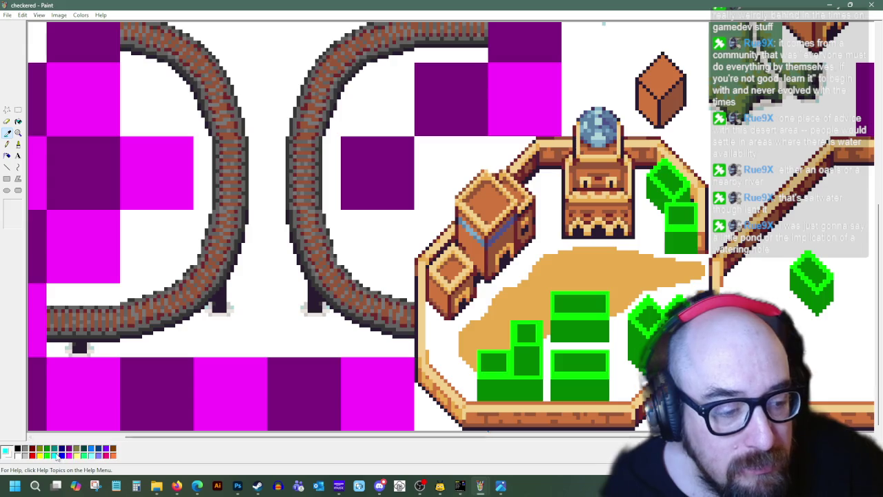
click(6, 143)
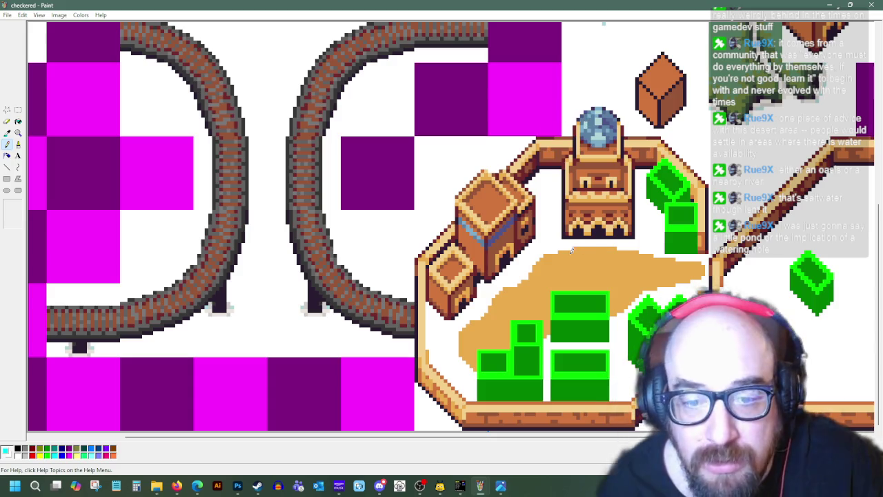
key(ctrl+z)
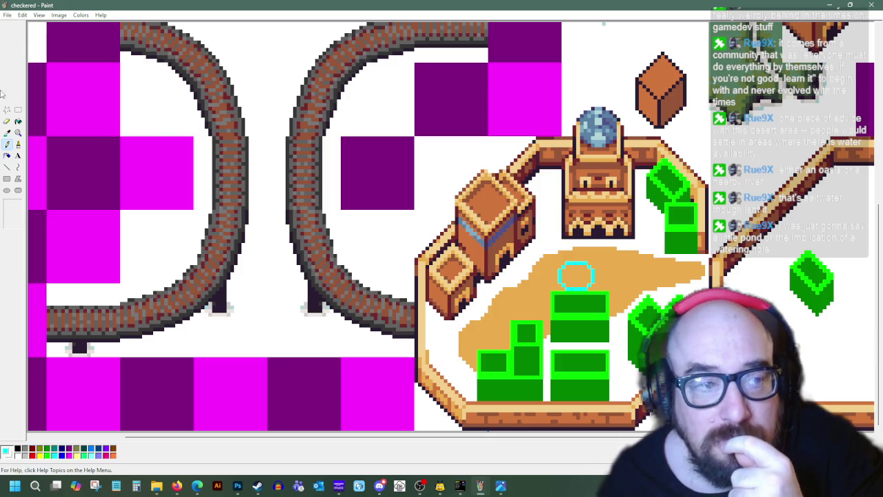
click(18, 121)
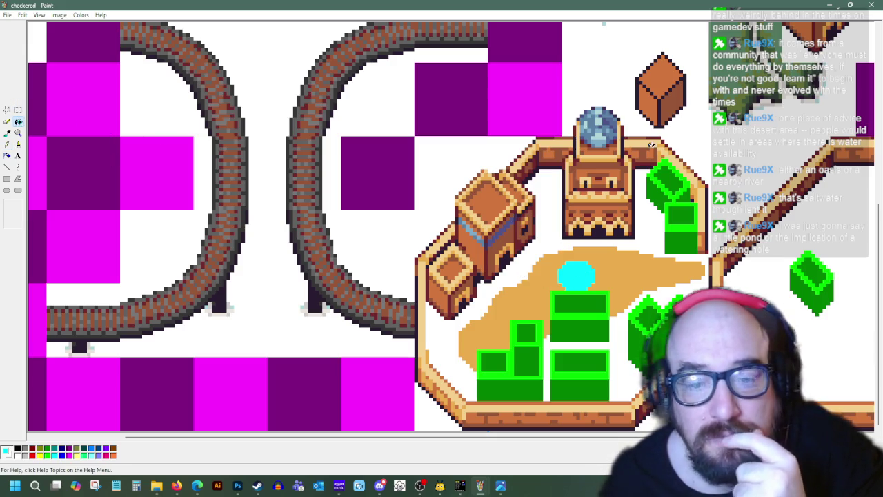
click(7, 144)
Step: Shift the tall green block slightly right and down
click(18, 111)
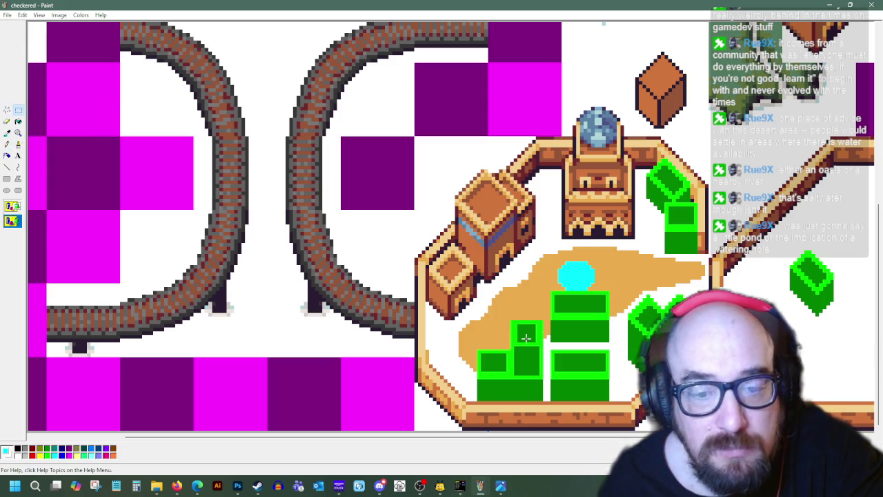
mouse_move(552, 292)
mouse_down()
mouse_move(611, 338)
mouse_move(594, 327)
mouse_move(591, 338)
mouse_up()
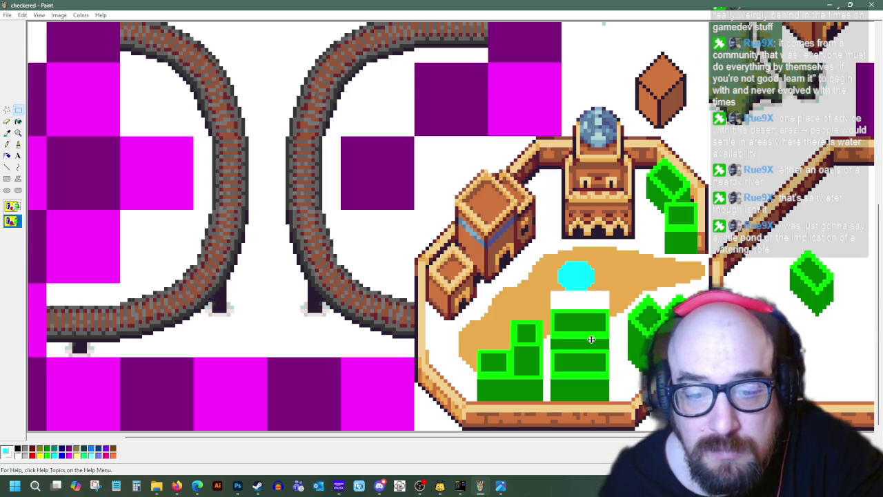
click(492, 277)
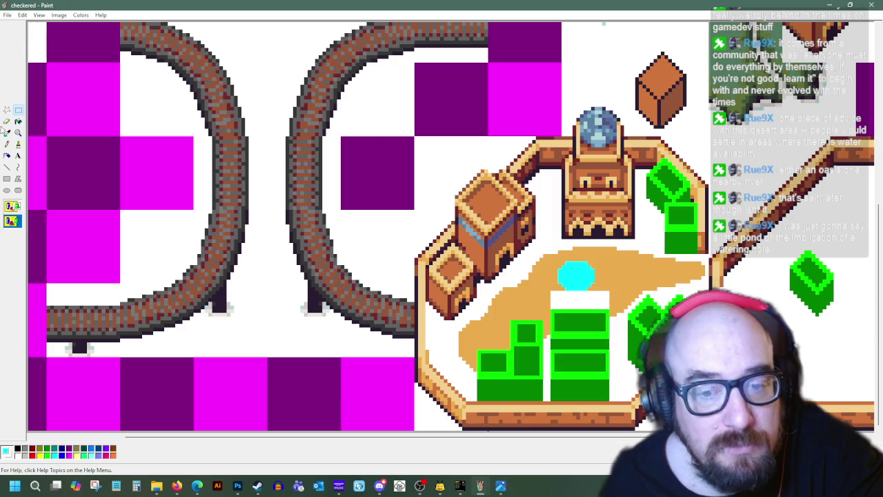
Step: Draw a solid filled cyan ellipse on the sand as the pond
click(18, 143)
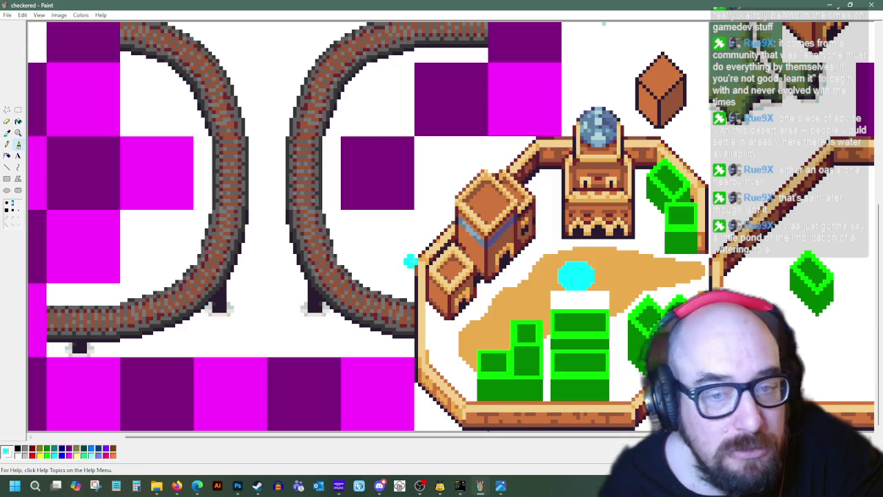
click(6, 189)
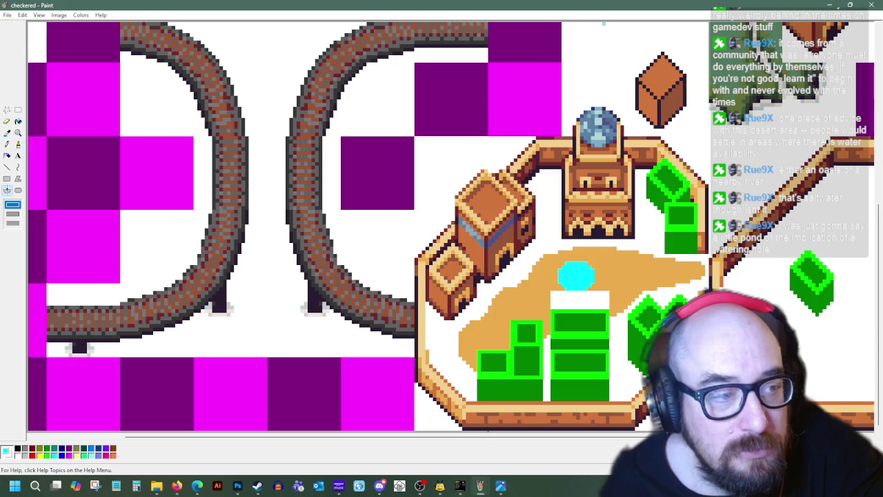
click(13, 223)
drag(560, 271, 610, 306)
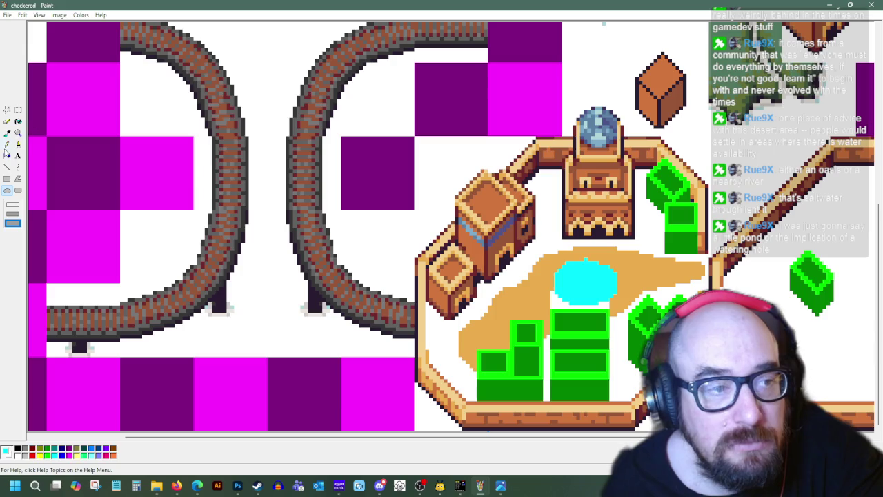
Step: Touch up the pond, sampling the tan sand and cyan pond colours
click(7, 144)
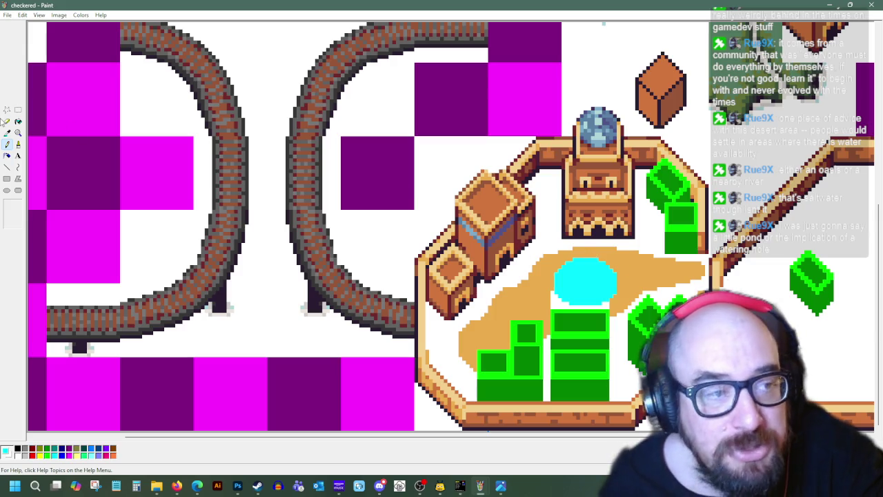
click(7, 133)
click(35, 98)
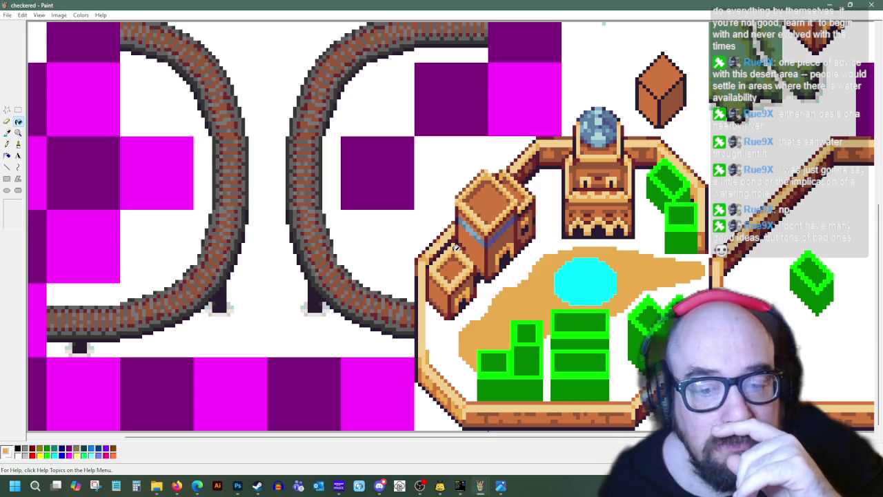
click(8, 132)
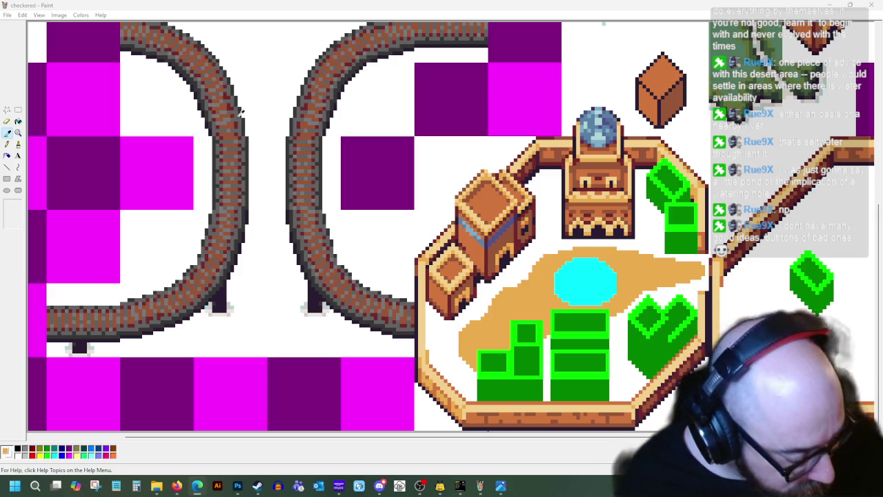
click(237, 10)
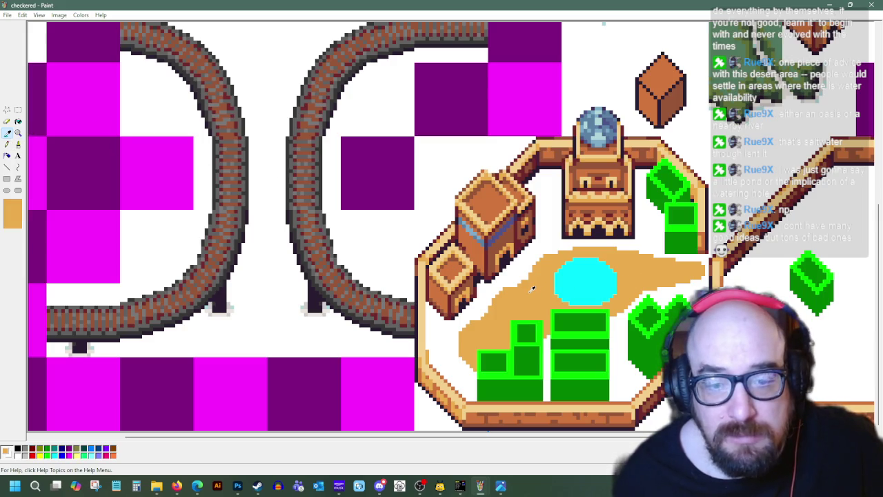
click(572, 269)
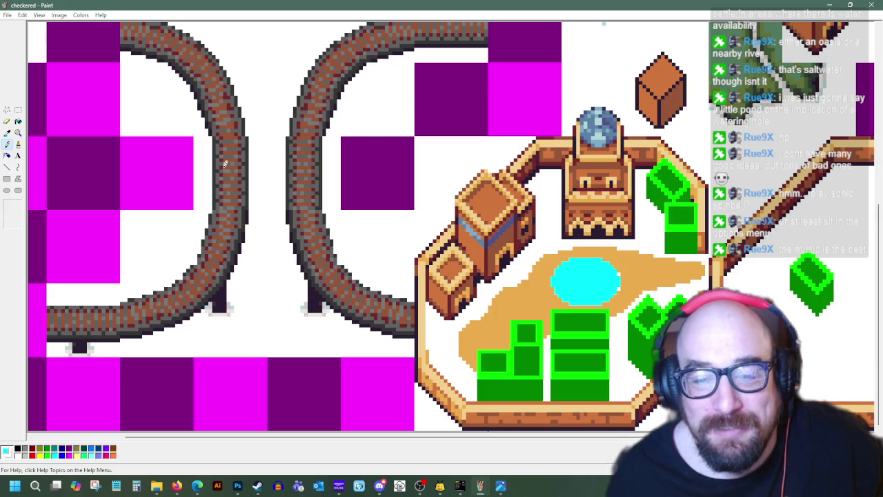
click(7, 132)
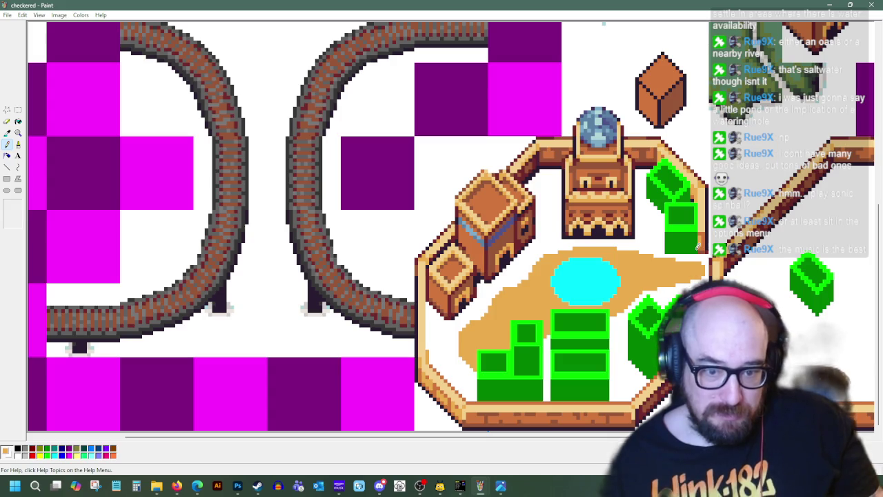
scroll(698, 245, up, 5)
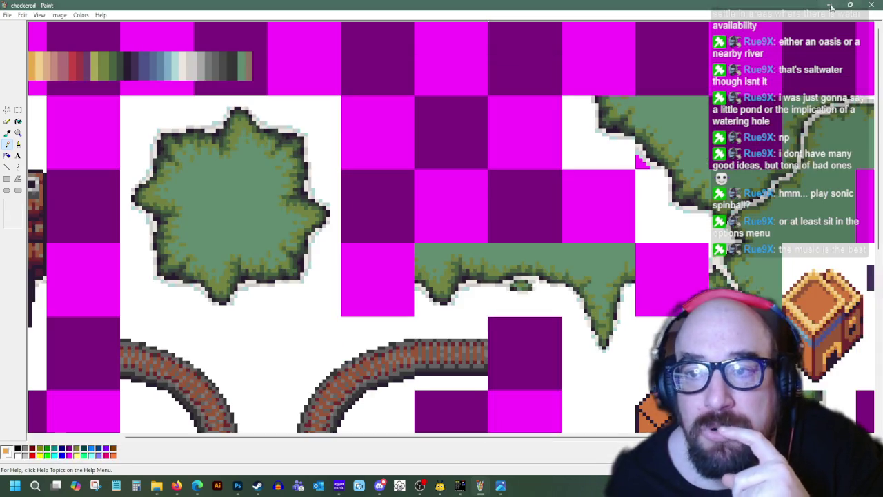
Step: Minimize the checkered image, check the OHRRPGCE map, and move the browser out of the way
click(829, 6)
click(490, 460)
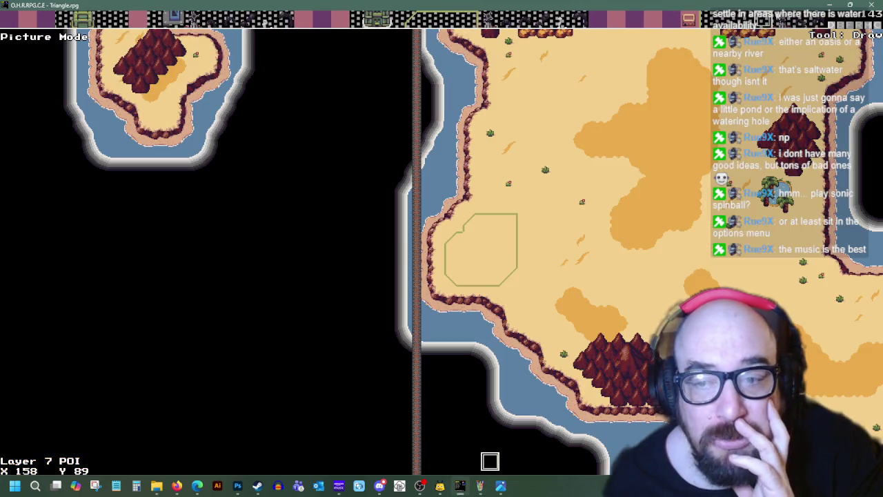
key(alt+Tab)
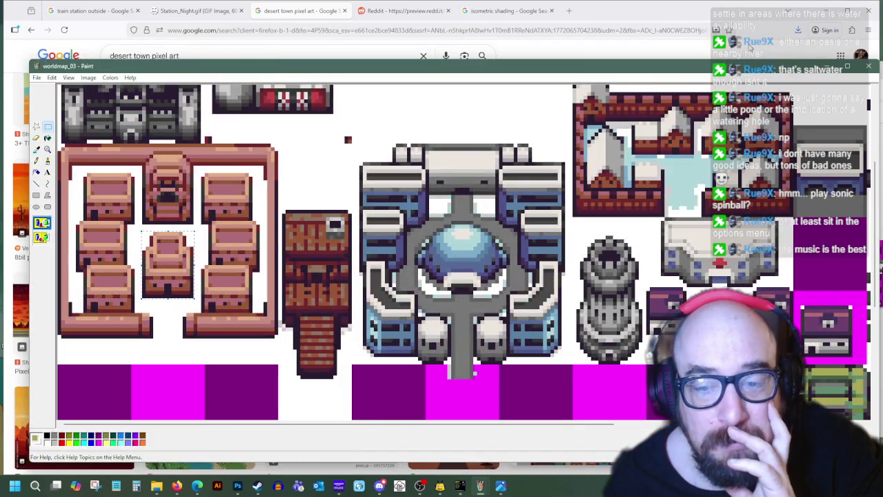
scroll(531, 242, up, 3)
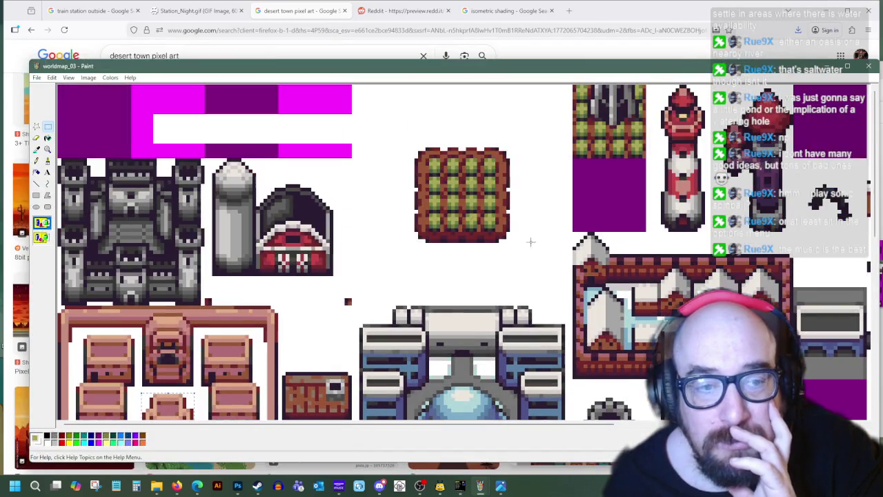
click(826, 10)
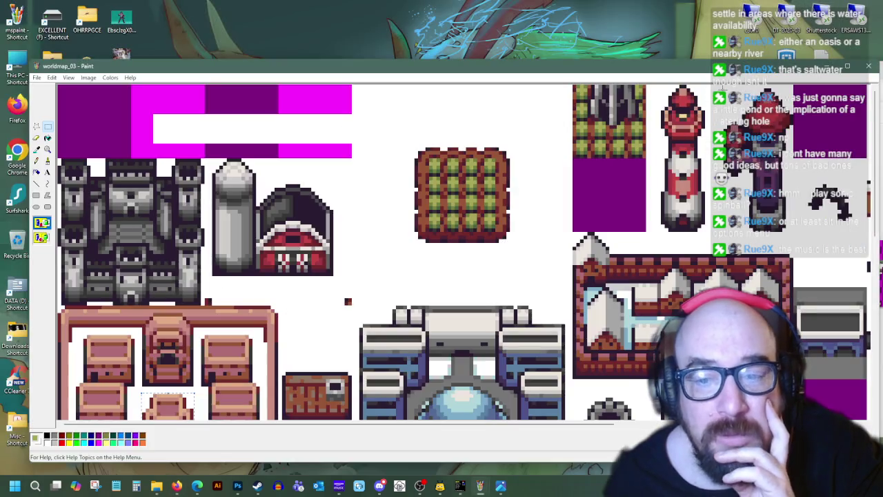
Step: Close the tileset viewer and load worldmap_02 into Paint, zoomed on its top-left
click(826, 69)
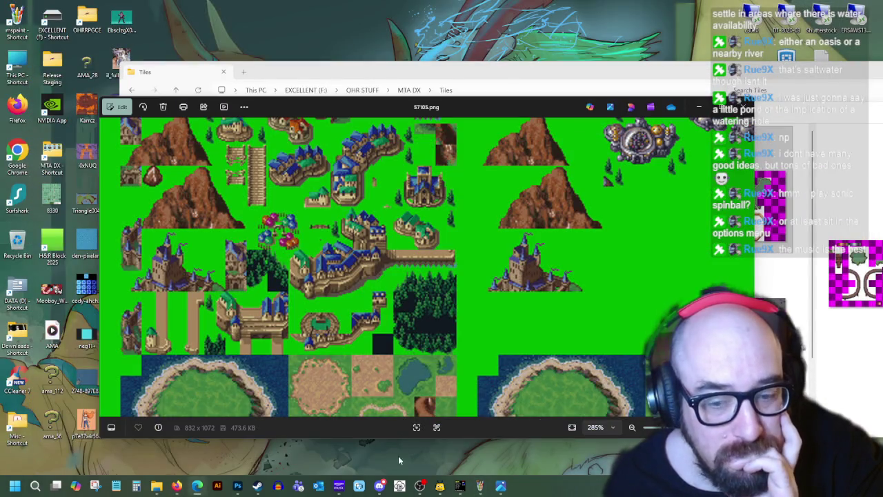
key(alt+F4)
mouse_move(451, 331)
mouse_down()
mouse_move(156, 229)
mouse_move(28, 28)
mouse_up()
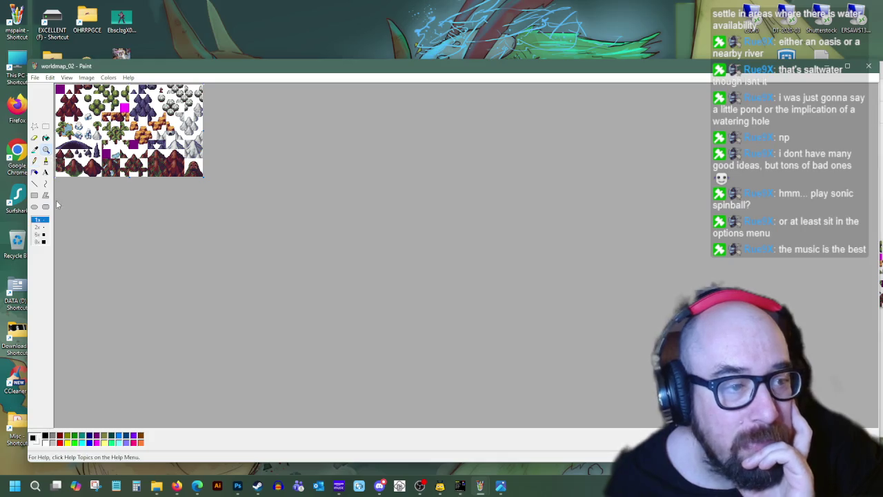
click(38, 241)
Step: Box-select and copy the small palm tree in worldmap_02, then switch to the checkered image
scroll(97, 211, down, 3)
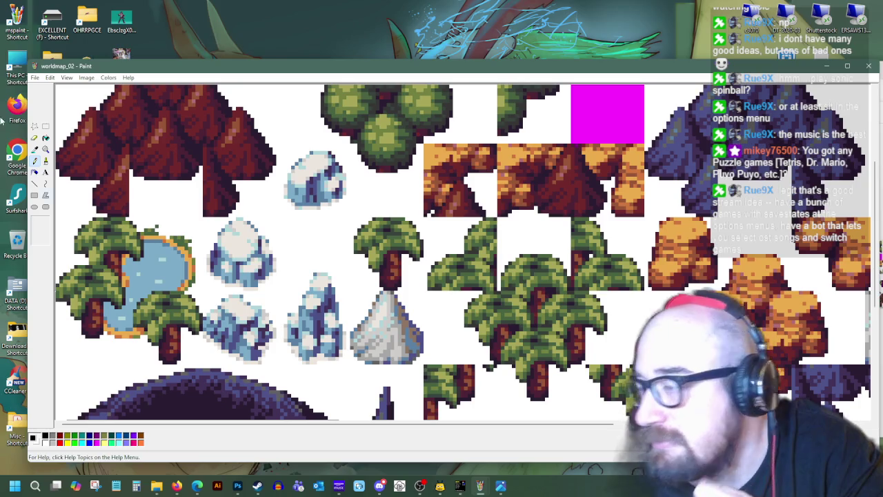
click(45, 127)
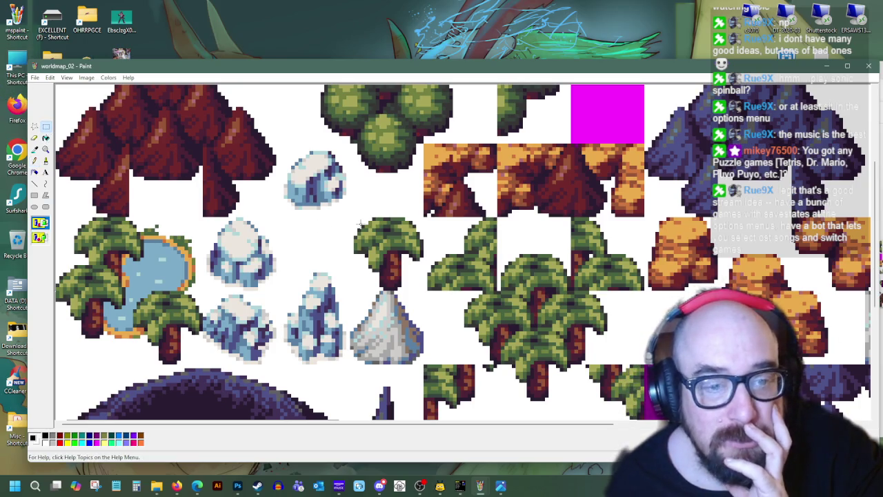
drag(355, 219, 418, 290)
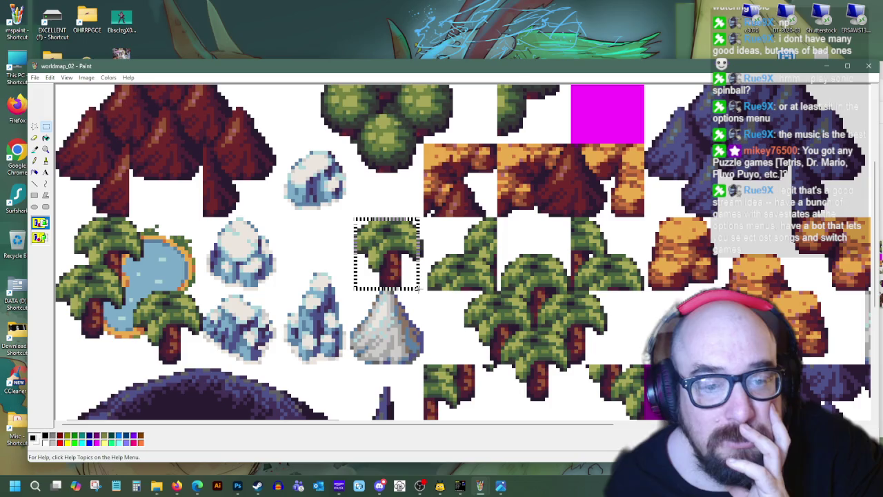
right_click(403, 269)
click(424, 288)
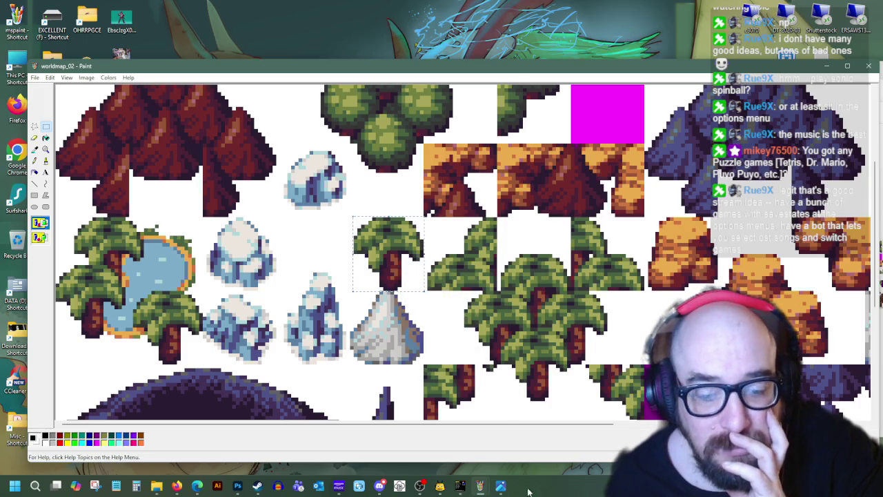
click(480, 485)
click(466, 451)
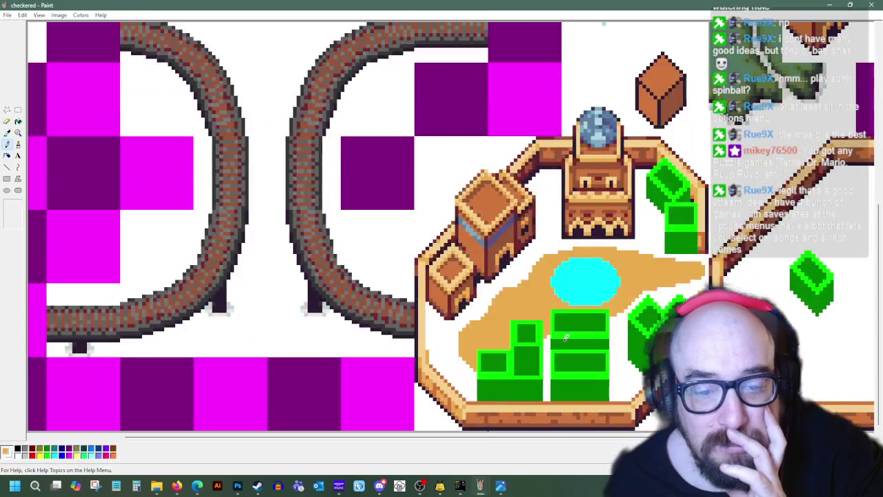
Step: Paste the palm tree, then delete it after misplacing it in the town
right_click(213, 119)
click(228, 147)
mouse_move(59, 63)
mouse_down()
mouse_move(183, 173)
mouse_move(626, 370)
mouse_up()
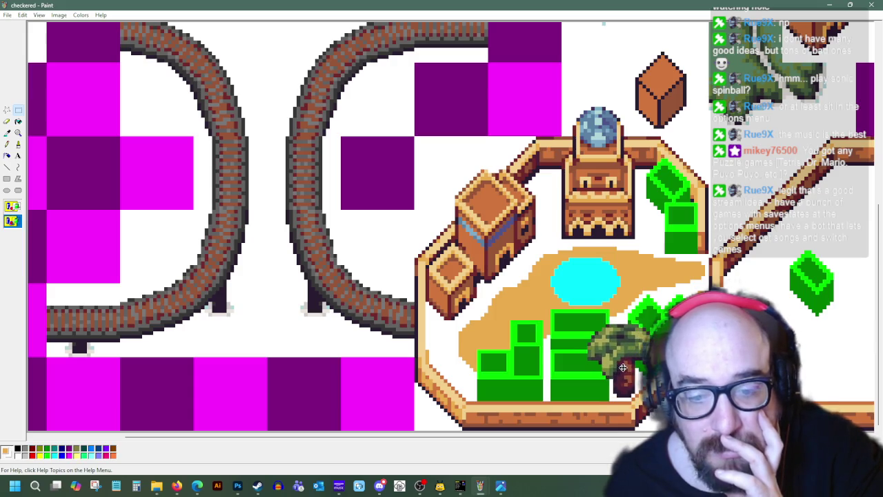
drag(625, 370, 290, 358)
key(Delete)
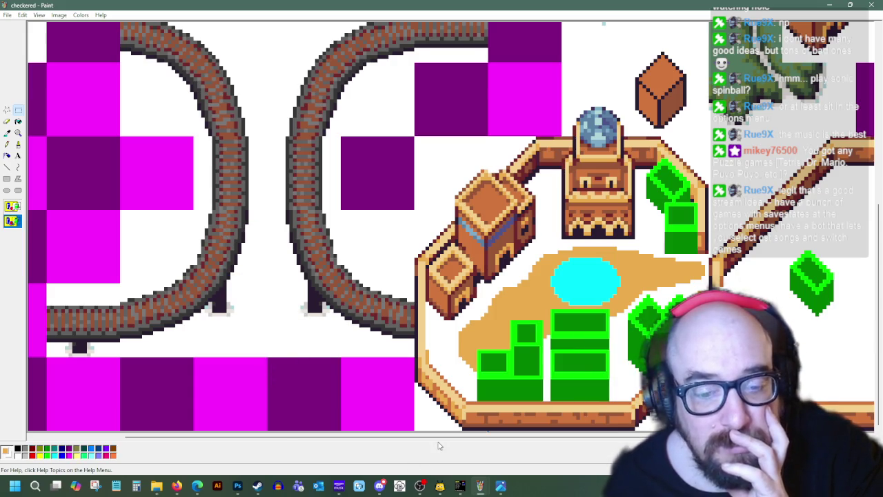
drag(437, 446, 586, 445)
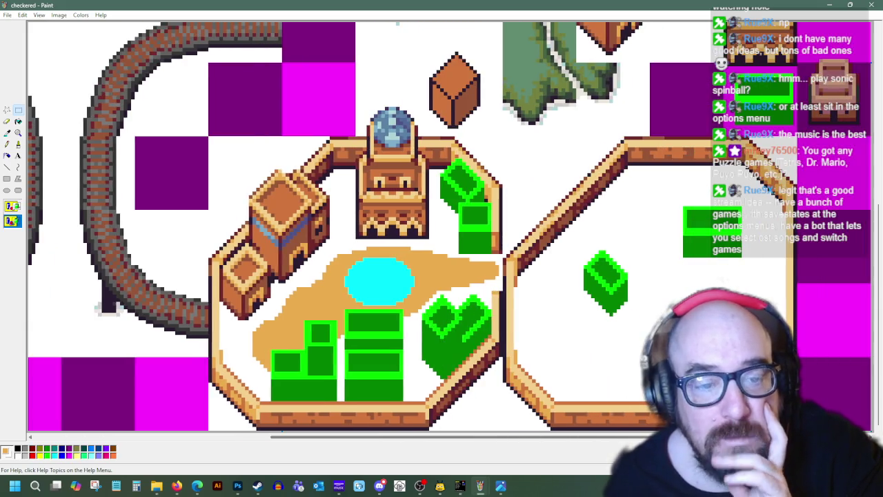
Step: Paste the palm tree again onto the magenta area at the right edge
right_click(629, 295)
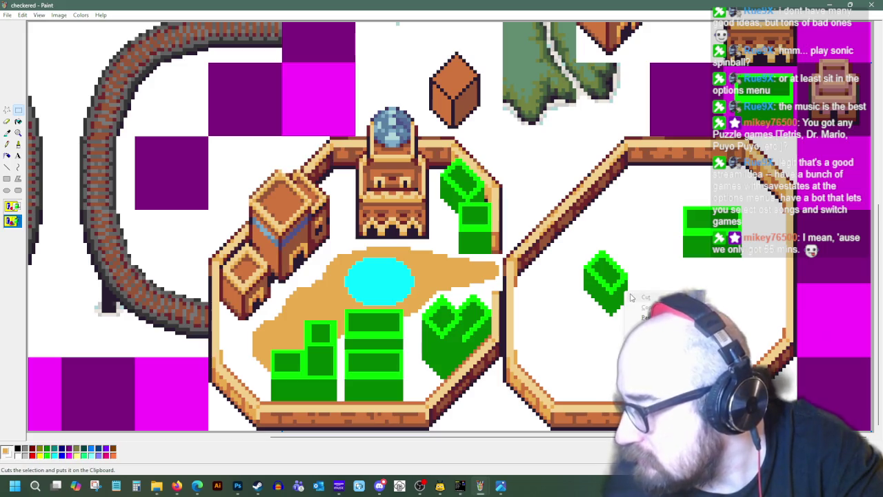
click(645, 318)
drag(65, 63, 833, 248)
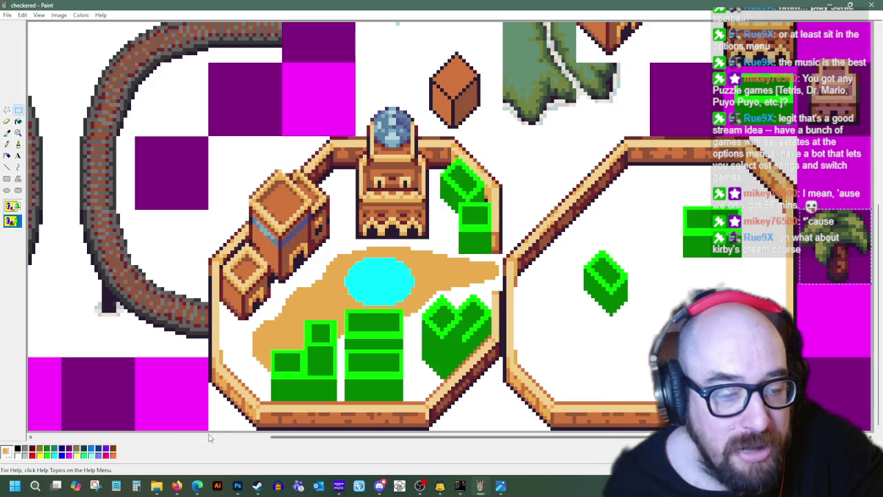
Step: Select and copy the desert town piece around the pond
drag(206, 428, 503, 107)
right_click(435, 140)
click(469, 157)
Step: Undo a misplaced town paste and reselect the central desert town up to its top
right_click(502, 166)
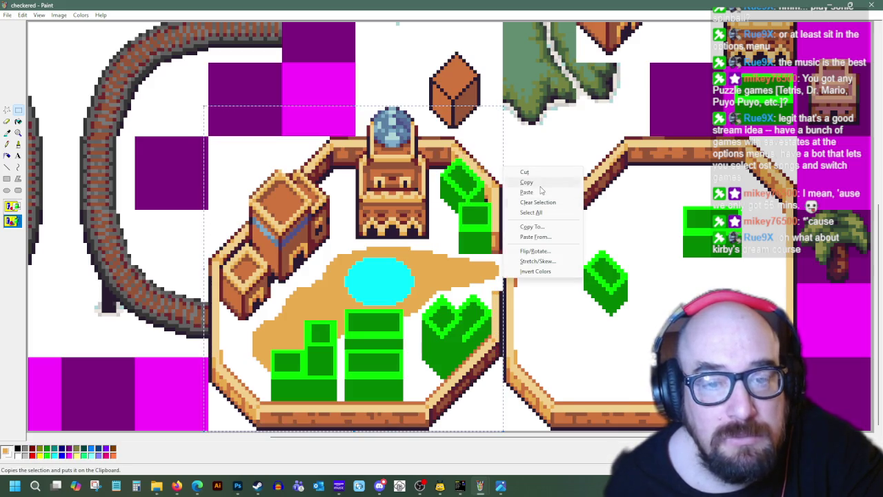
click(545, 197)
drag(647, 315, 627, 323)
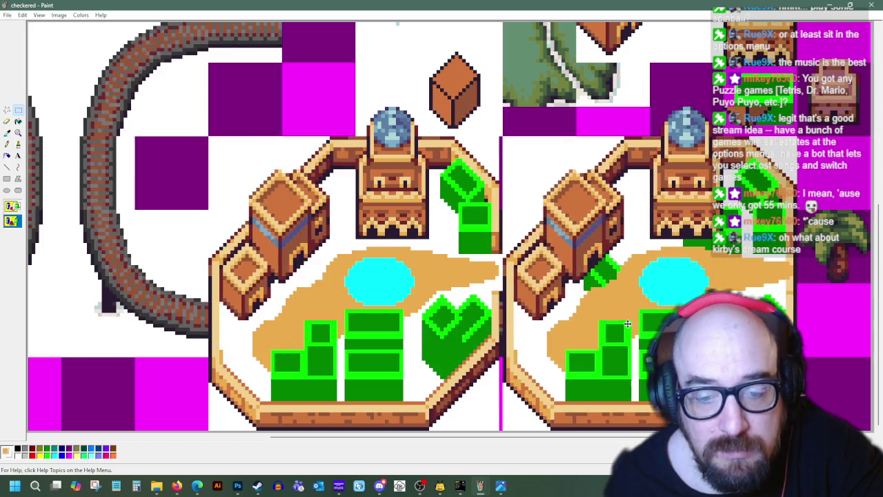
key(ctrl+z)
drag(211, 428, 502, 135)
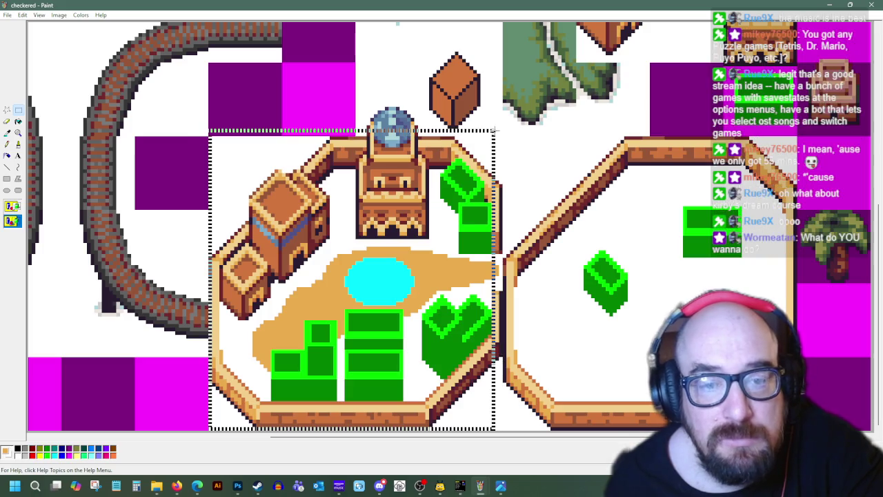
drag(501, 135, 500, 108)
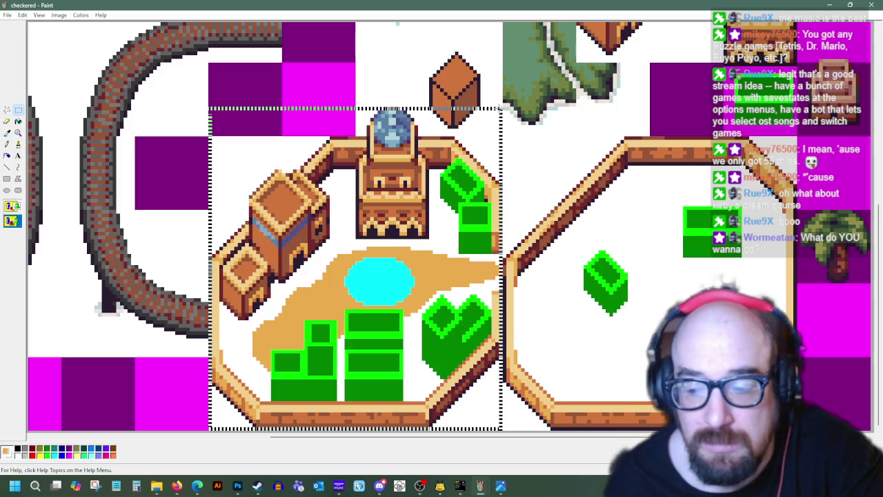
key(Escape)
Step: Paste the town copy to the right of the original with an opaque background
right_click(398, 156)
key(Escape)
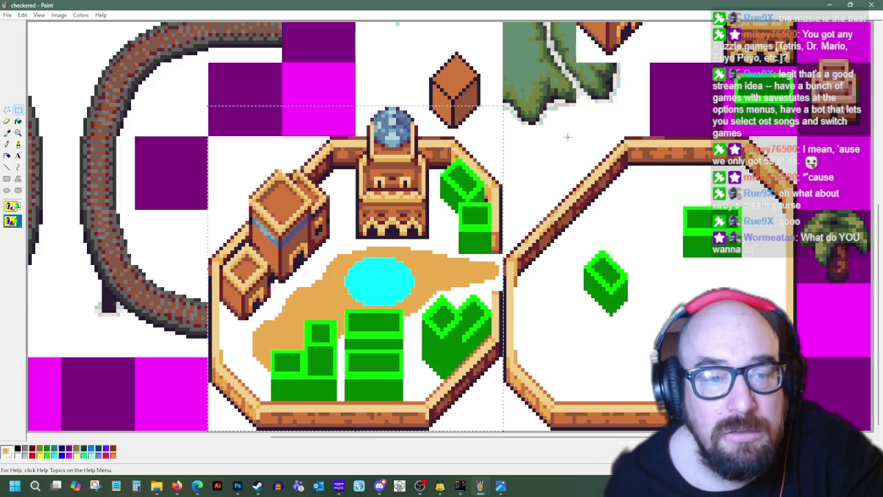
right_click(572, 134)
click(596, 159)
drag(131, 170, 611, 259)
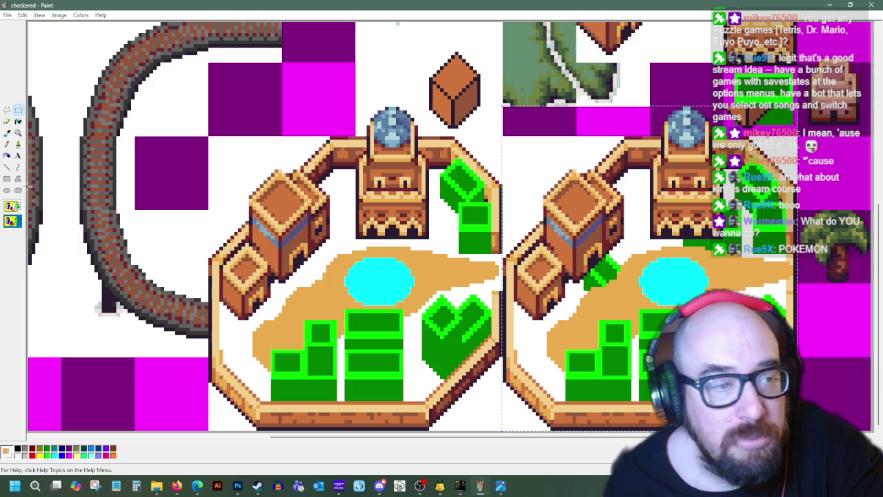
click(13, 206)
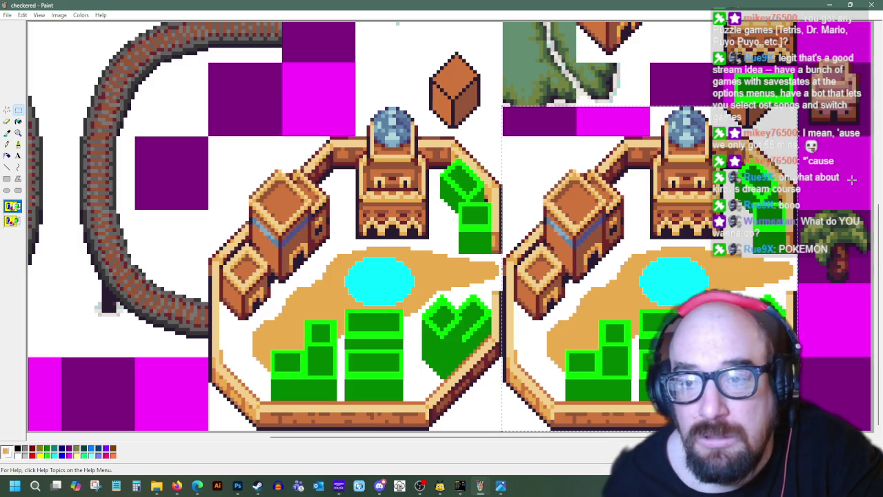
click(804, 270)
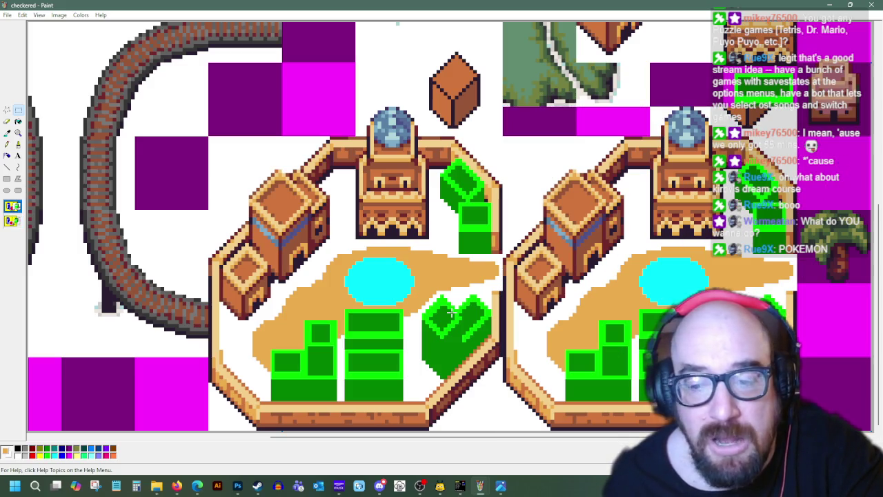
Step: Fill the magenta patch white and move the right-edge palm tree onto the left town
click(17, 122)
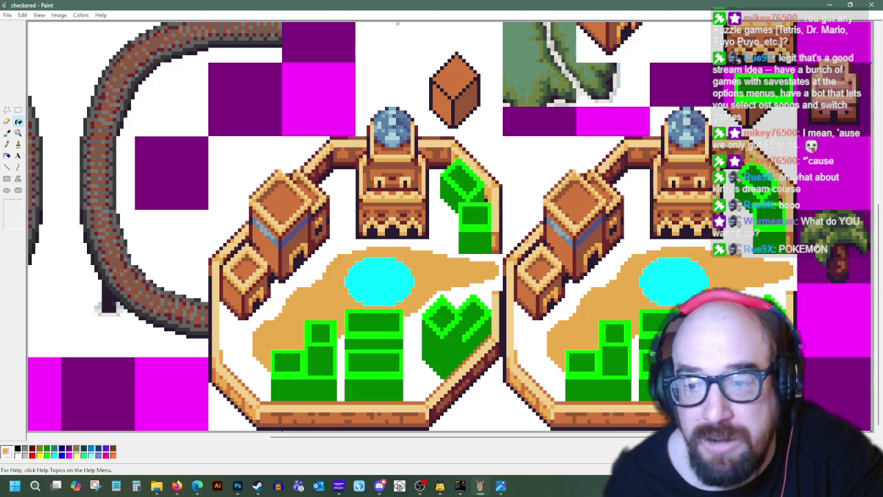
right_click(828, 272)
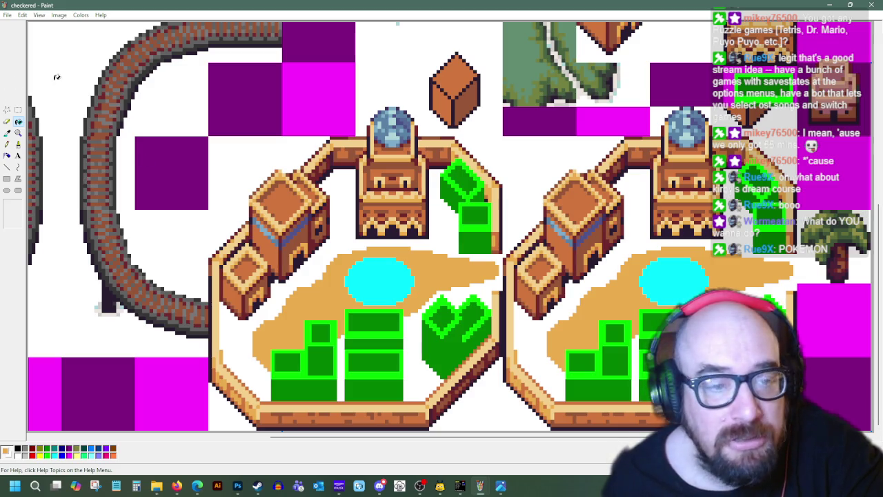
click(18, 110)
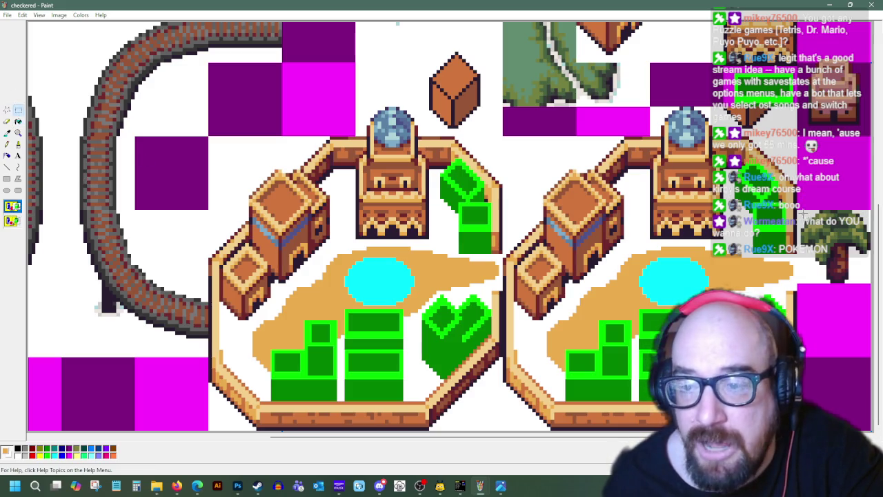
drag(801, 209, 868, 282)
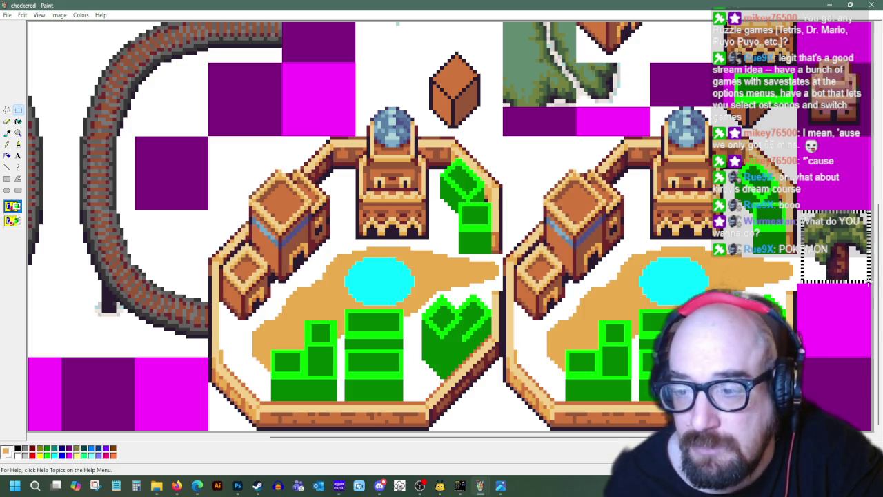
drag(835, 247, 323, 170)
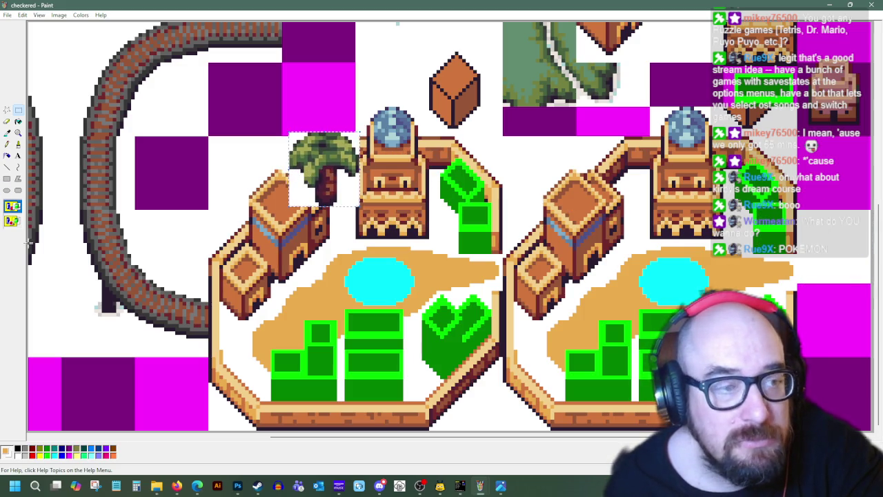
Step: Make the selection transparent and nudge the palm tree a few pixels right
click(12, 221)
drag(331, 174, 343, 180)
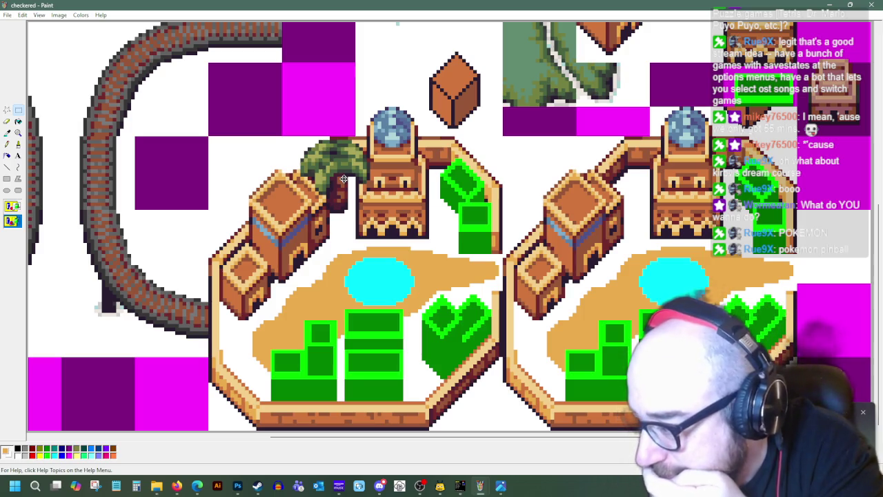
drag(343, 179, 345, 182)
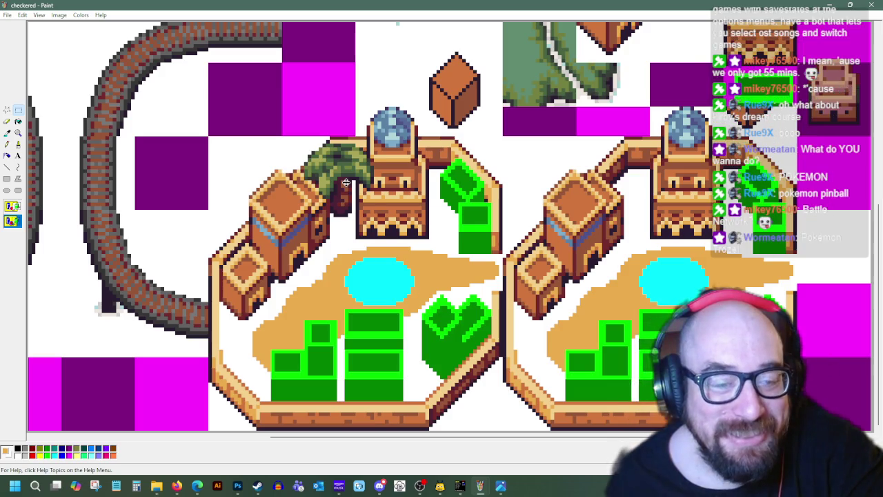
Step: Undo an accidental paste and move the palm tree back to the right edge
right_click(371, 229)
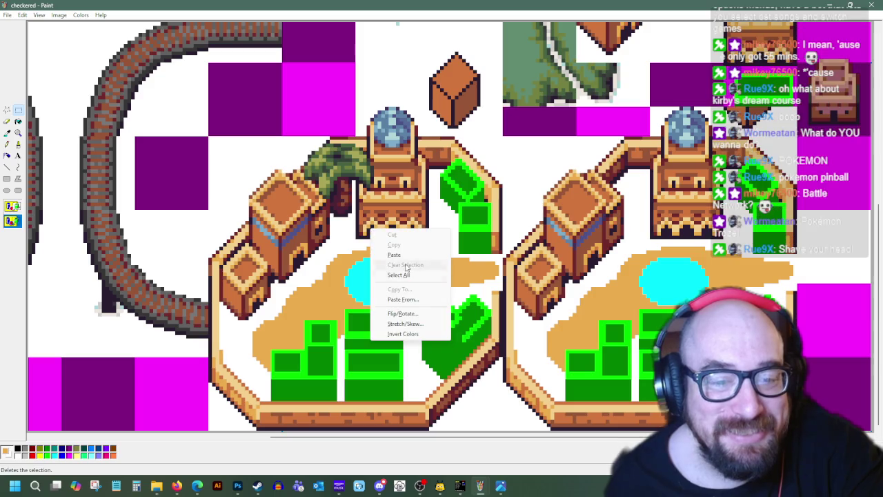
click(394, 255)
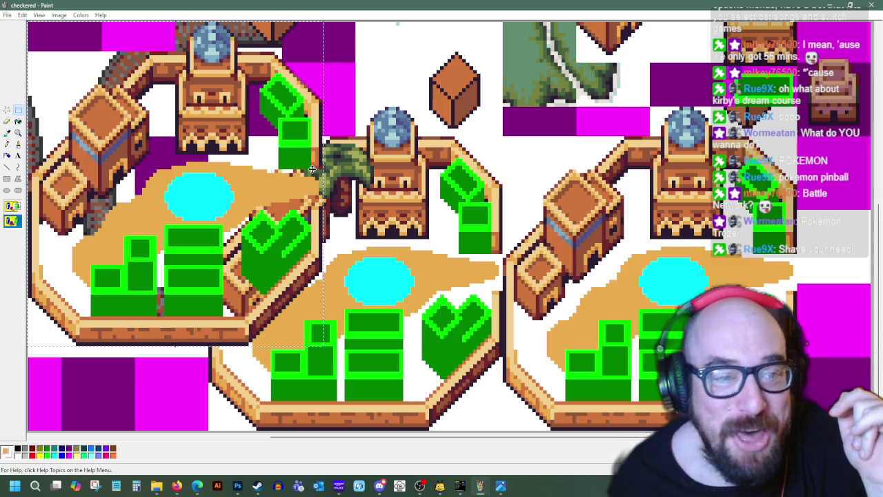
key(ctrl+z)
scroll(221, 197, up, 5)
scroll(631, 250, down, 3)
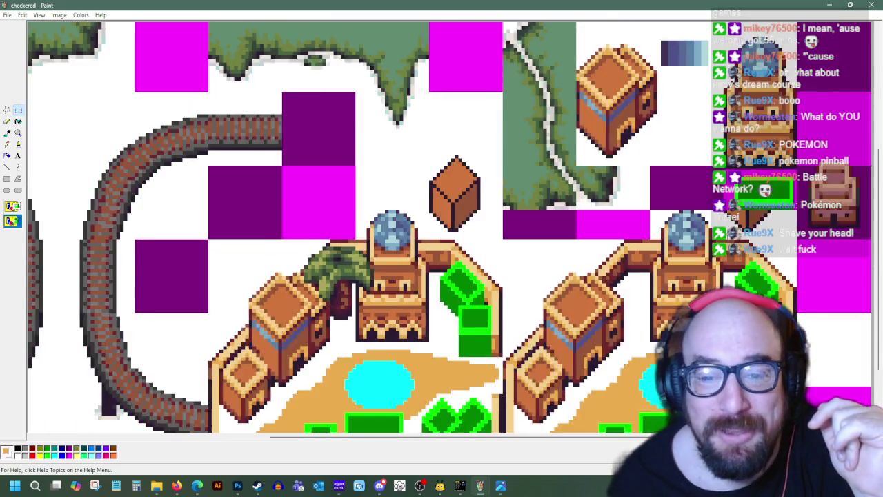
scroll(631, 250, down, 3)
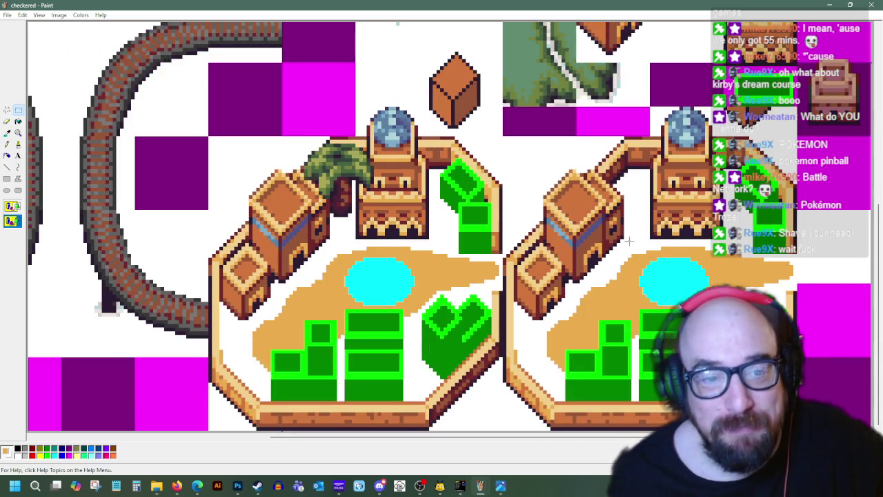
drag(307, 146, 804, 213)
drag(871, 276, 870, 285)
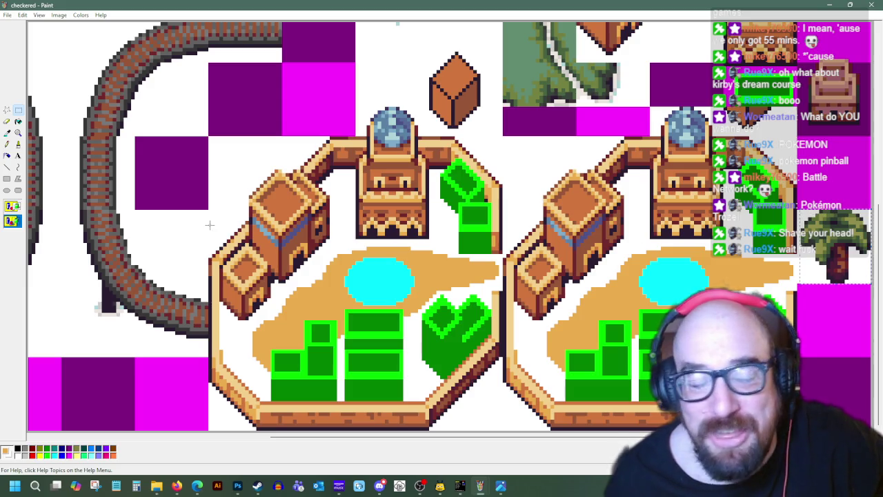
Step: Paste palm tree copies beside the left building and beside the green blocks
key(ctrl+v)
drag(62, 69, 336, 188)
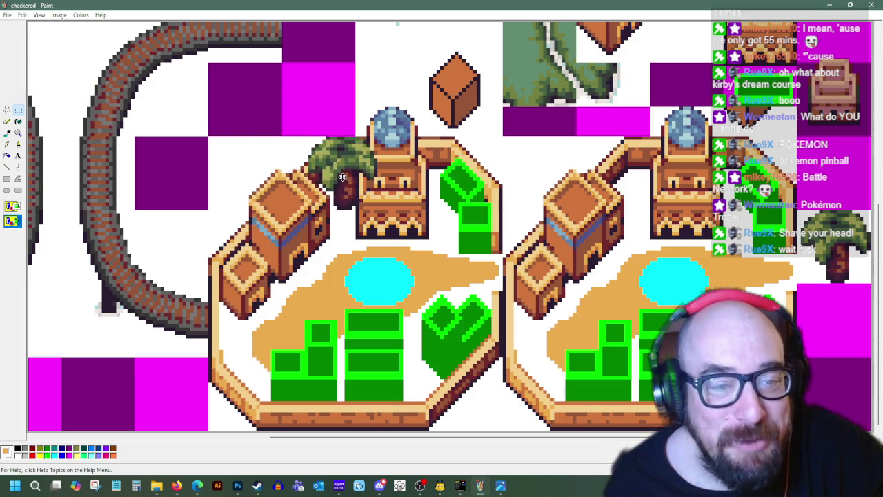
drag(337, 191, 338, 189)
right_click(403, 345)
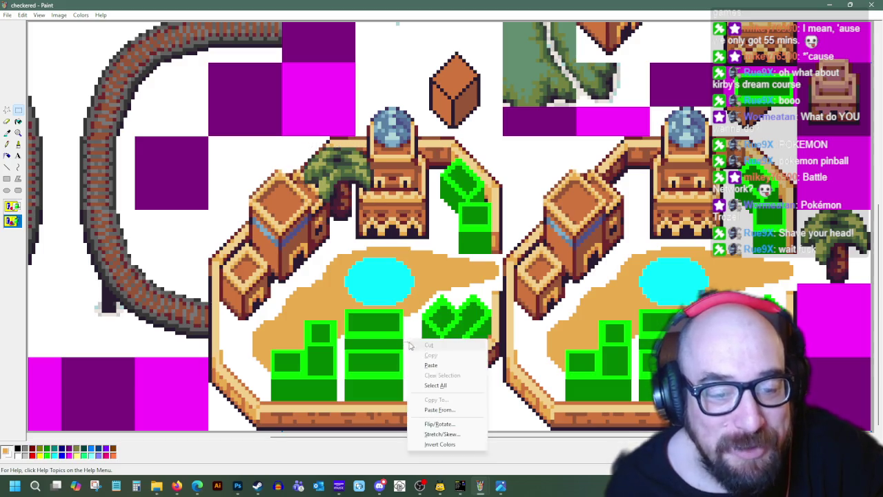
click(443, 366)
drag(60, 51, 420, 354)
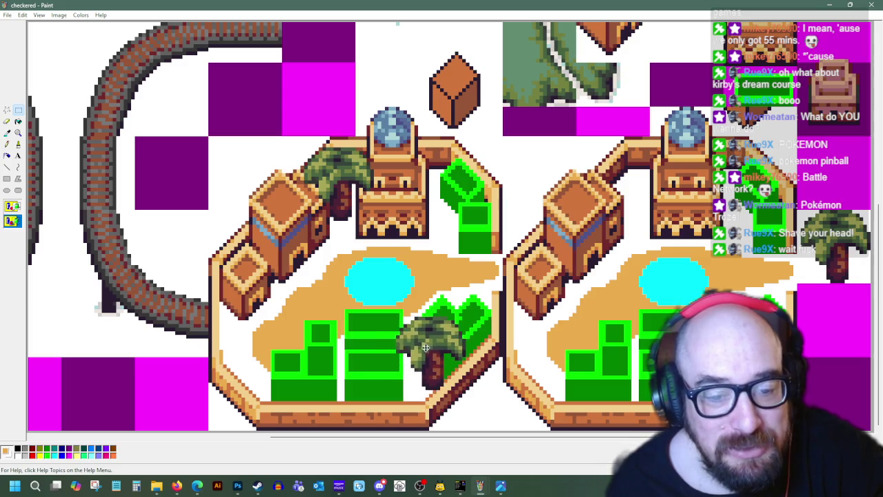
drag(421, 355, 420, 376)
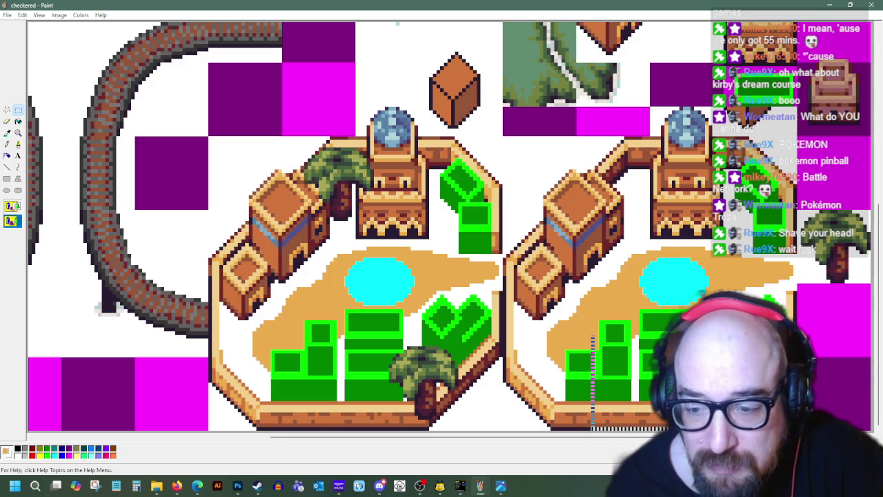
Step: Paste another palm tree low on the left town's island
drag(591, 429, 795, 293)
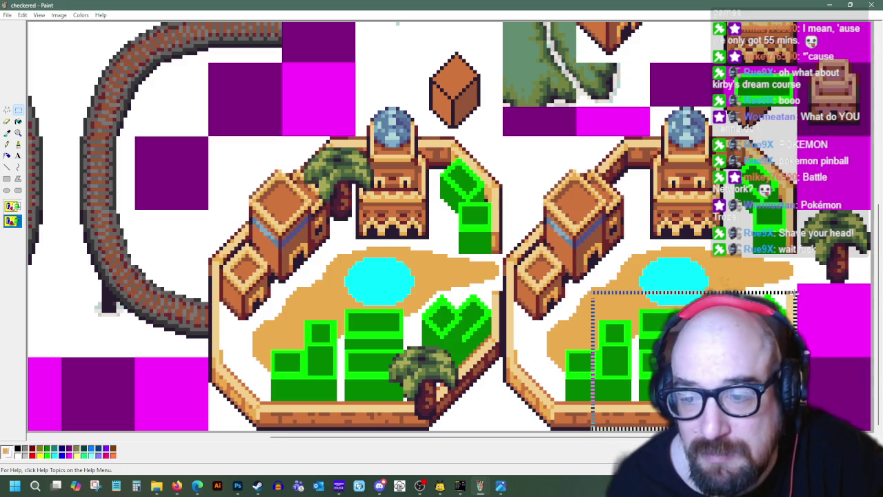
right_click(297, 256)
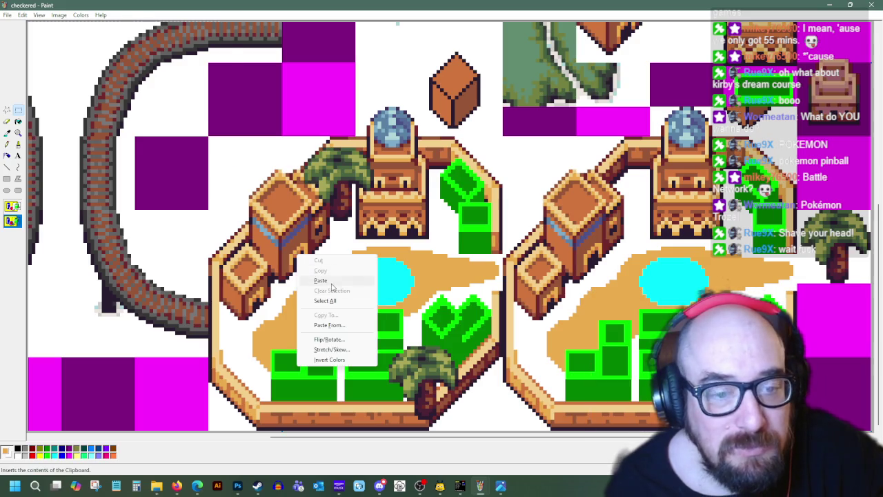
click(331, 284)
drag(82, 117, 349, 384)
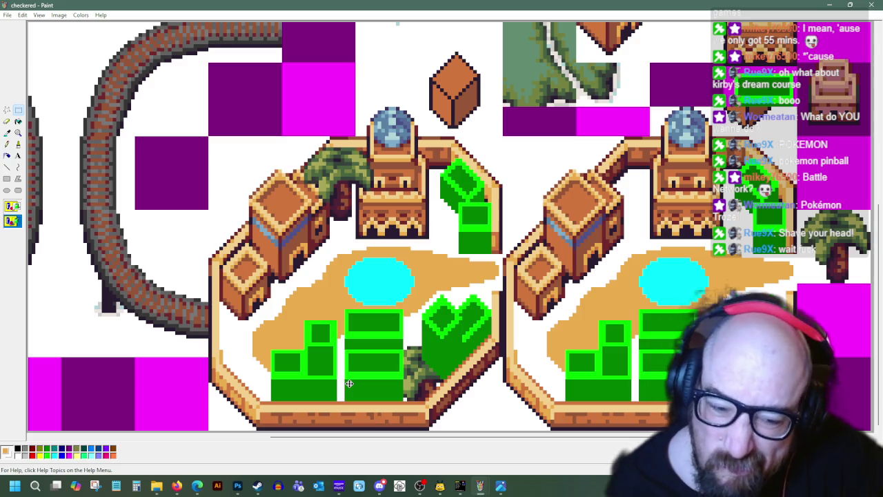
drag(349, 383, 355, 400)
Step: Copy the right town's lower green blocks and lay them over the left town's blocks
drag(631, 382, 566, 449)
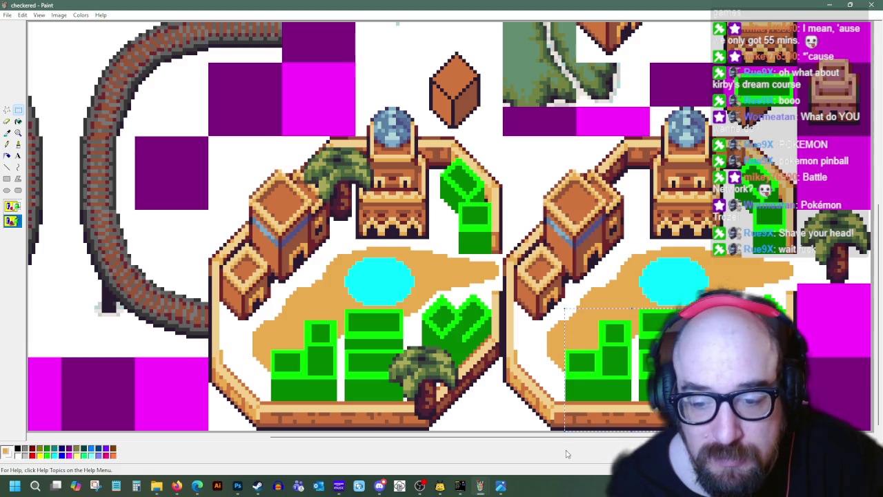
right_click(617, 284)
click(641, 299)
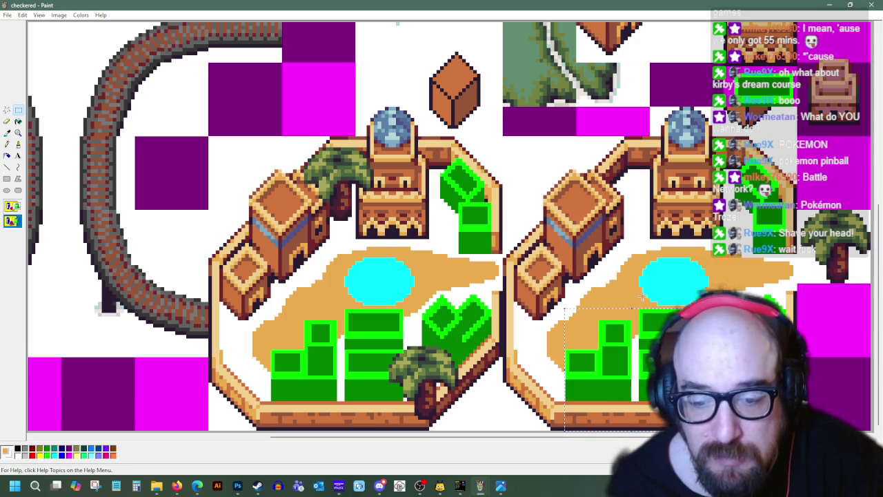
right_click(423, 257)
click(429, 285)
drag(28, 76, 273, 362)
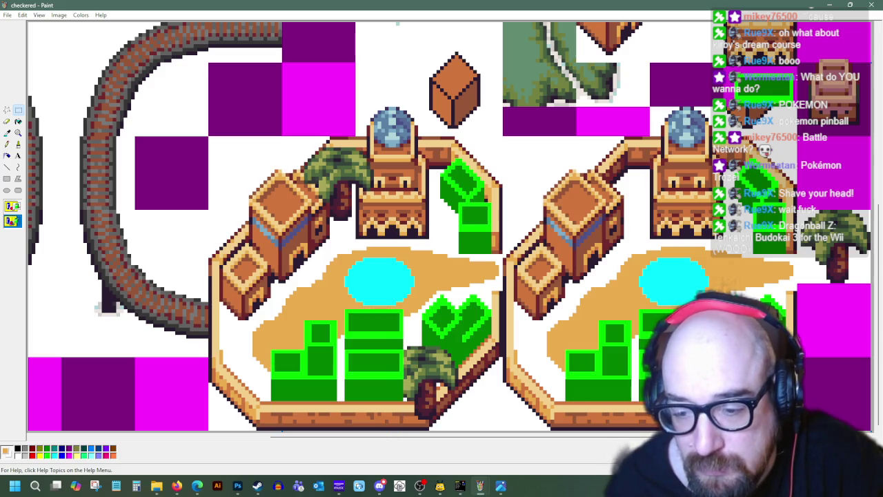
click(7, 143)
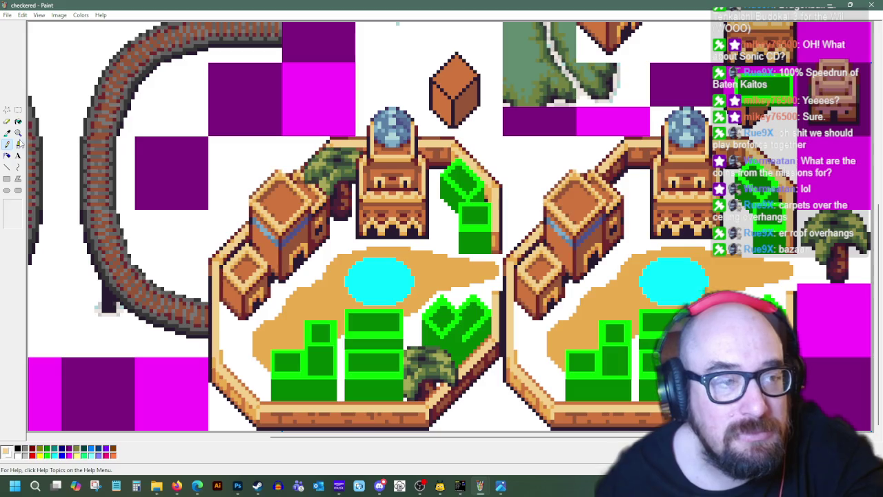
Step: Zoom out, return to the checkered image, and zoom in on the desert towns
click(11, 206)
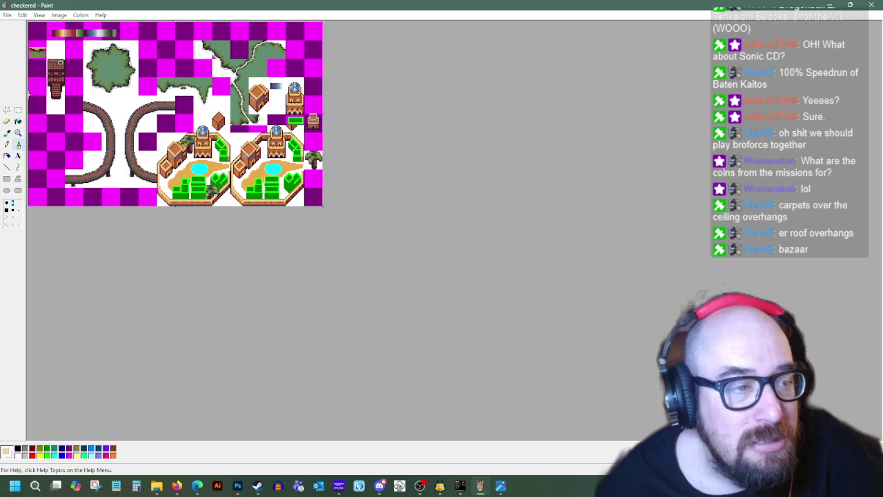
click(480, 489)
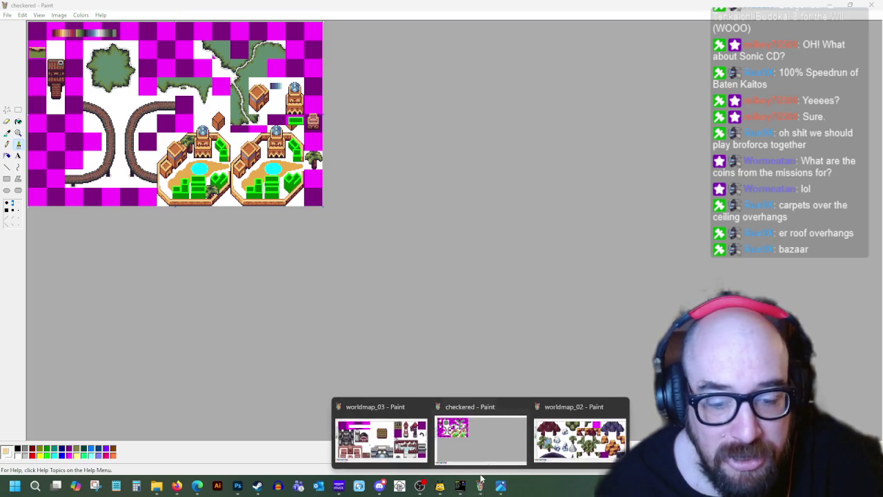
click(373, 448)
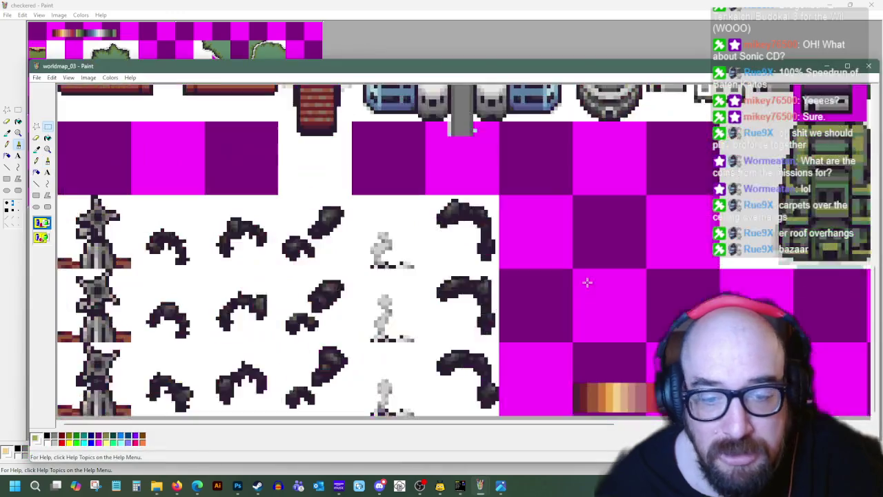
click(291, 5)
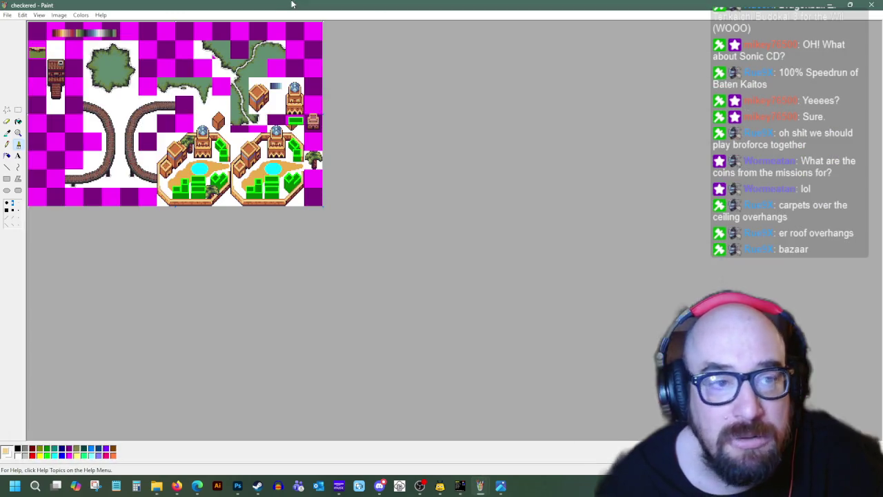
click(16, 135)
click(134, 155)
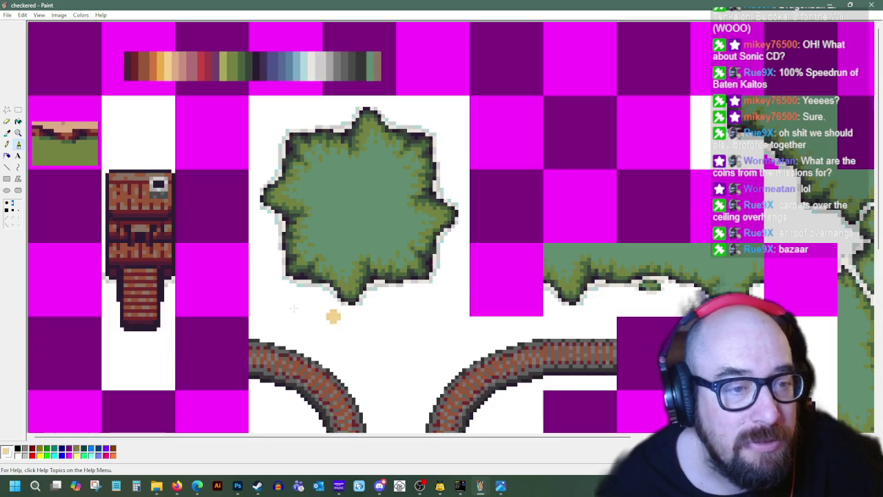
drag(486, 436, 683, 437)
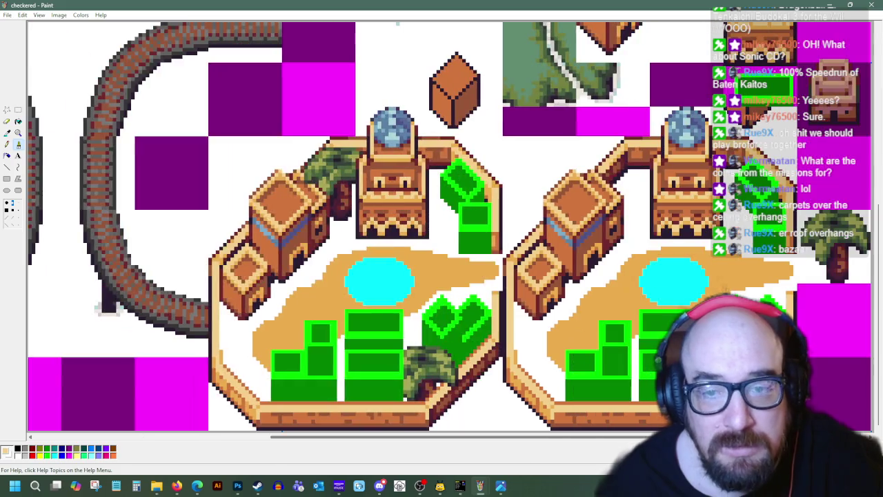
Step: Select and copy the whole right-hand desert town
click(18, 109)
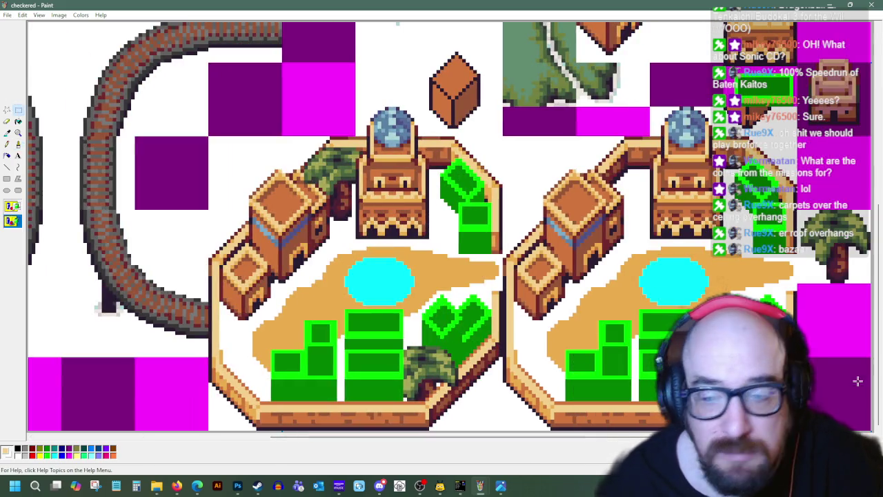
drag(797, 427, 504, 136)
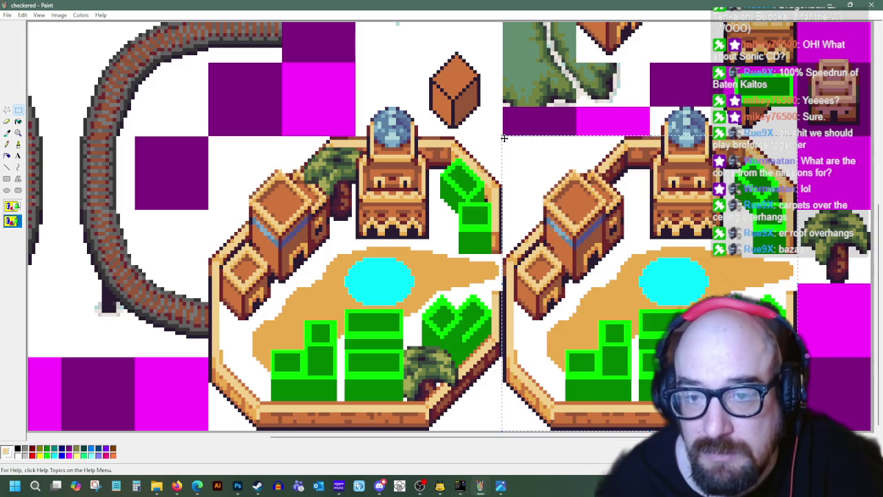
right_click(593, 184)
click(621, 203)
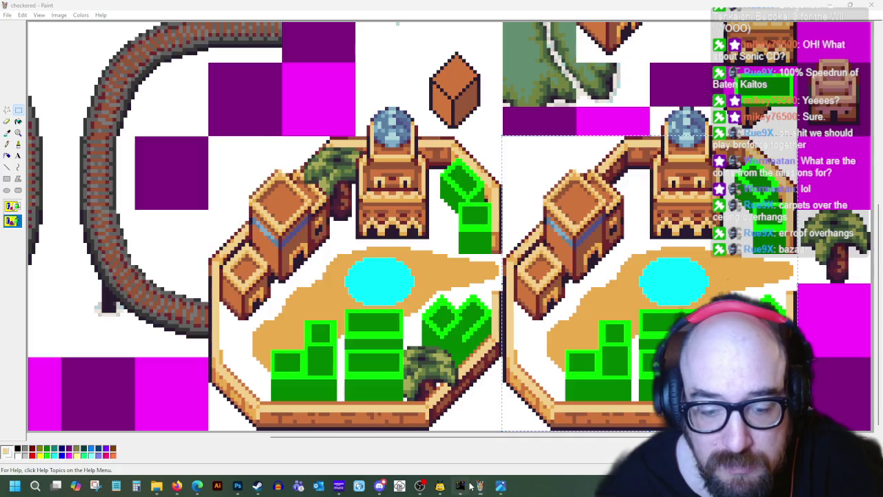
click(460, 485)
mouse_move(480, 485)
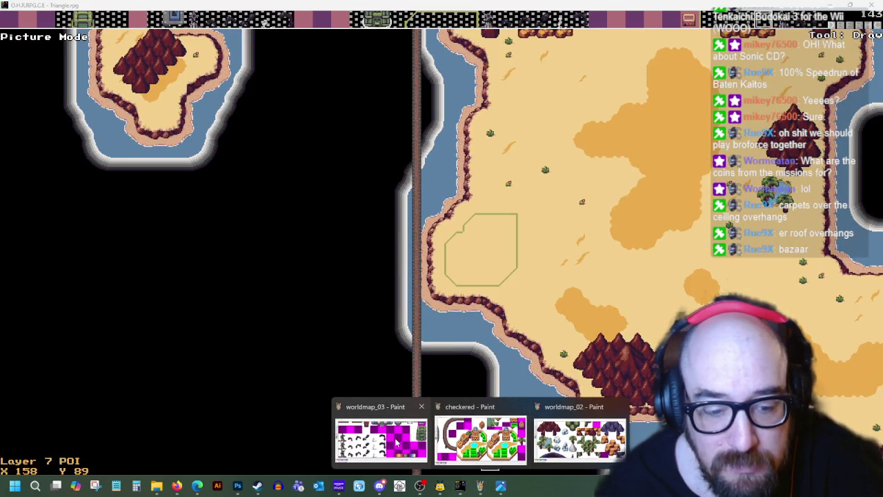
click(381, 438)
mouse_move(551, 423)
mouse_down()
mouse_move(802, 424)
mouse_move(698, 424)
mouse_up()
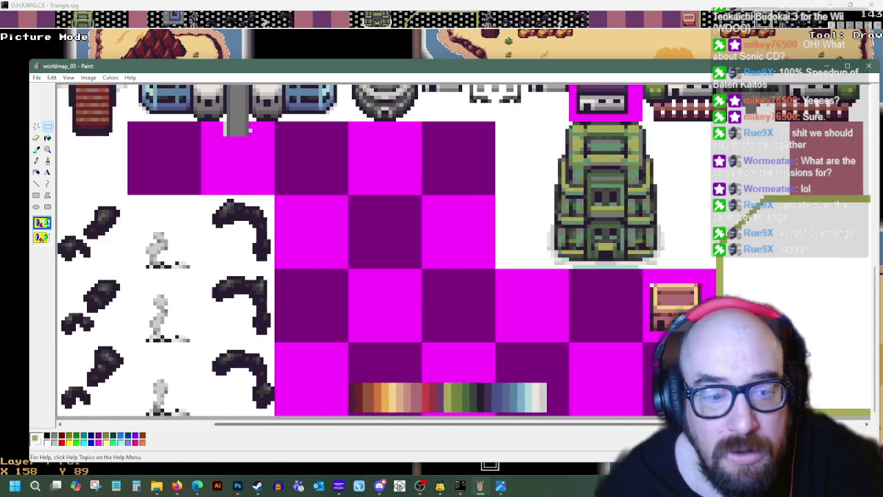
click(490, 466)
mouse_move(480, 485)
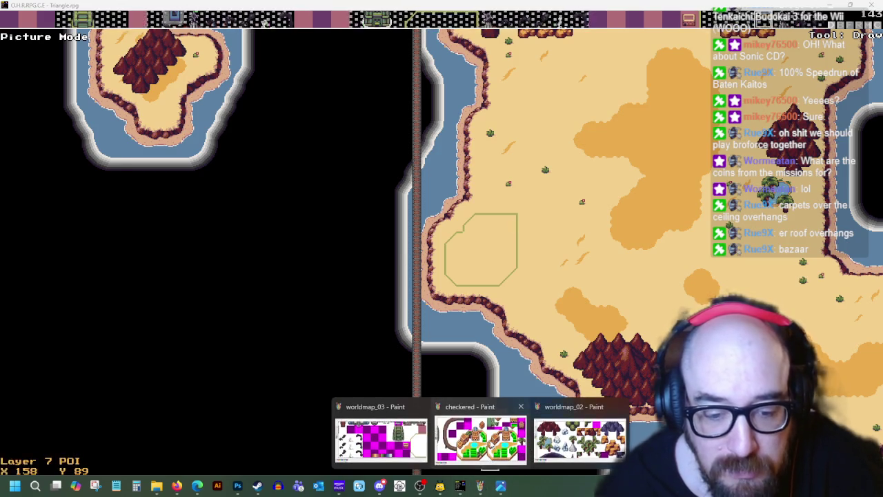
click(527, 449)
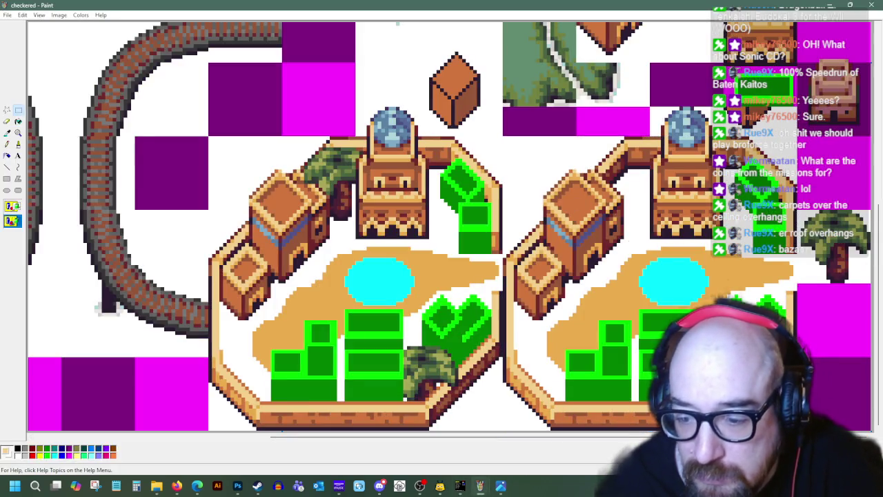
Step: Copy the right-hand town's lower part into the lower-right corner of the worldmap_03 tilesheet
drag(797, 284, 511, 428)
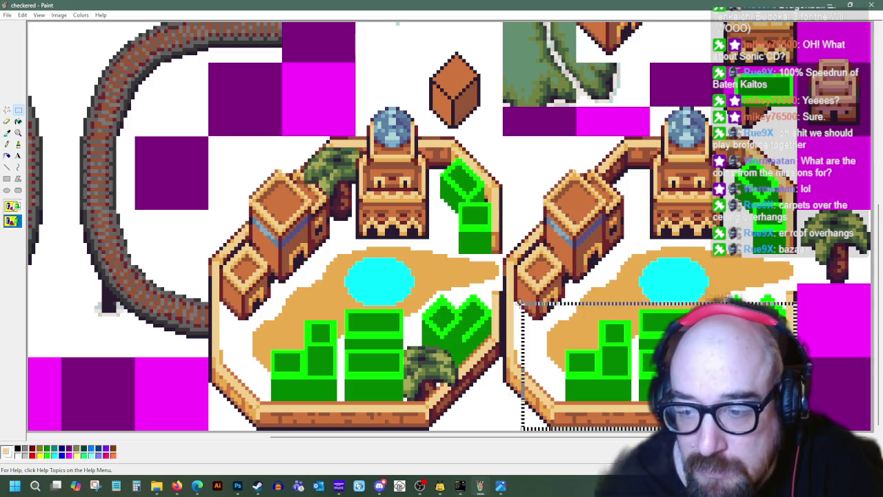
drag(507, 283, 502, 281)
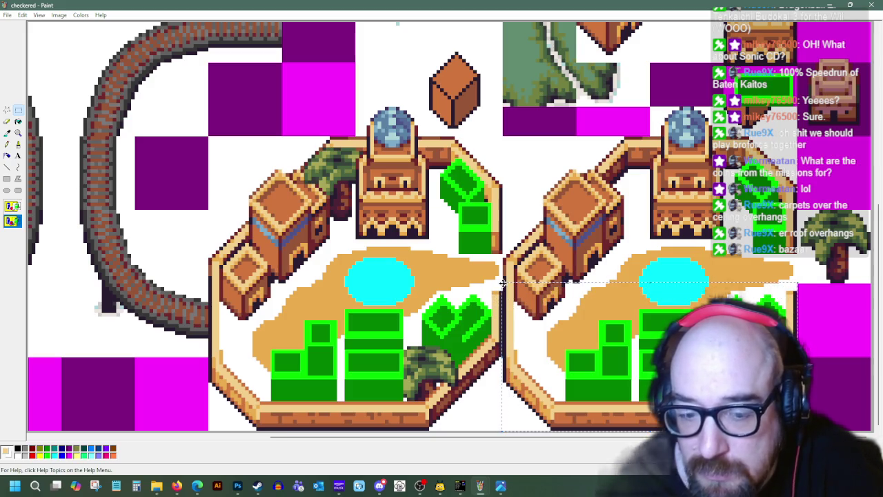
right_click(522, 305)
click(545, 323)
mouse_move(480, 486)
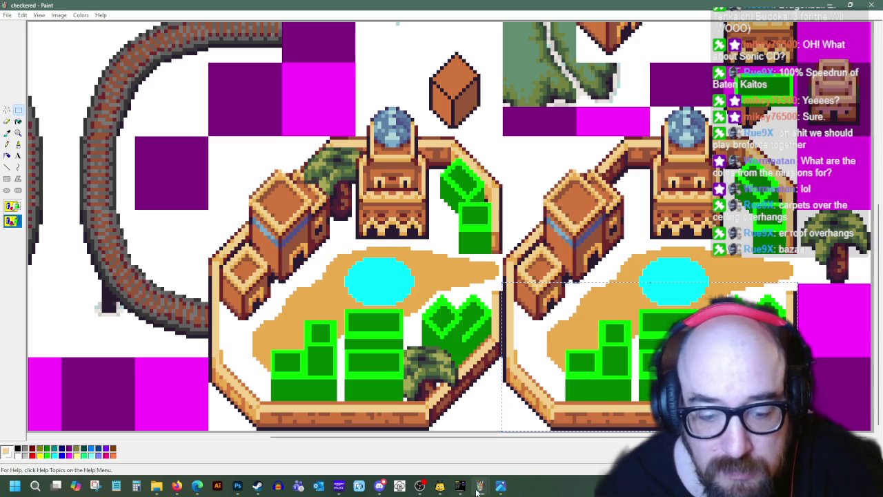
click(418, 446)
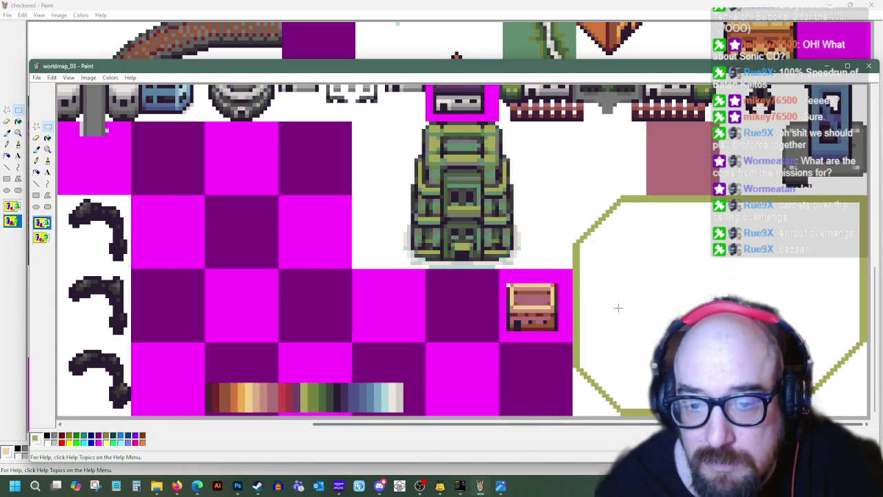
right_click(363, 211)
click(385, 236)
drag(331, 207, 847, 393)
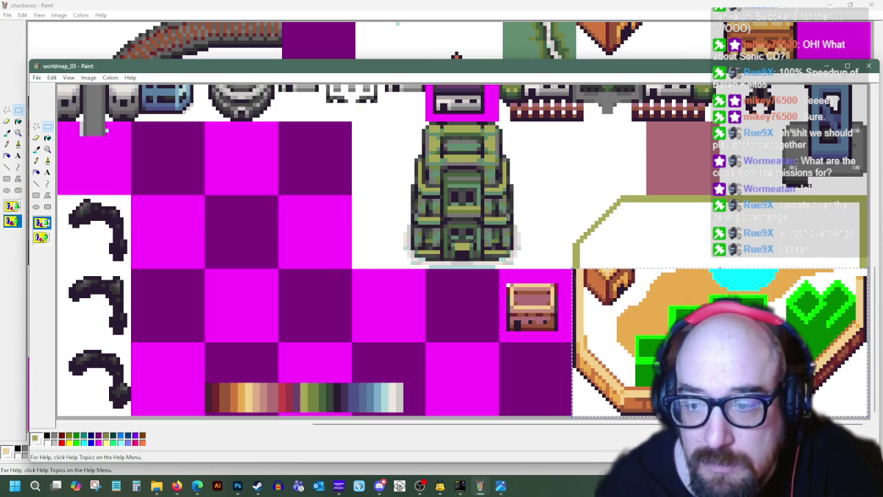
Step: Back in the checkered town image, select the town's middle band
click(480, 485)
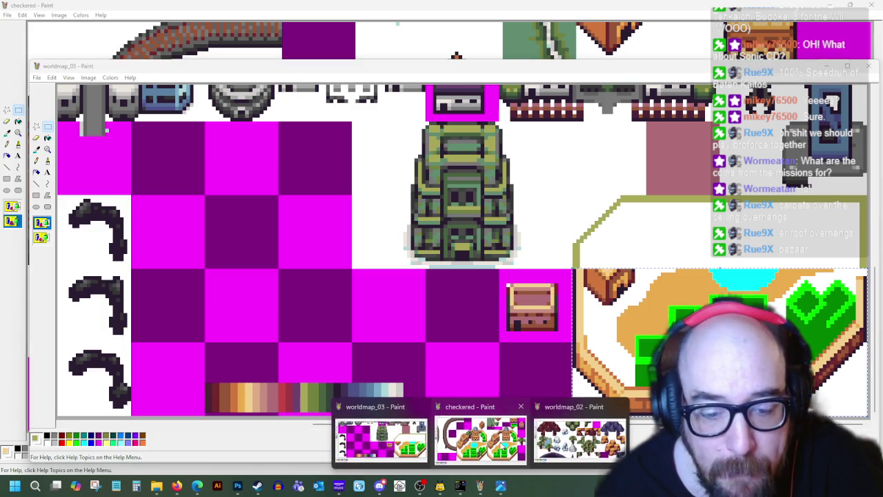
click(481, 439)
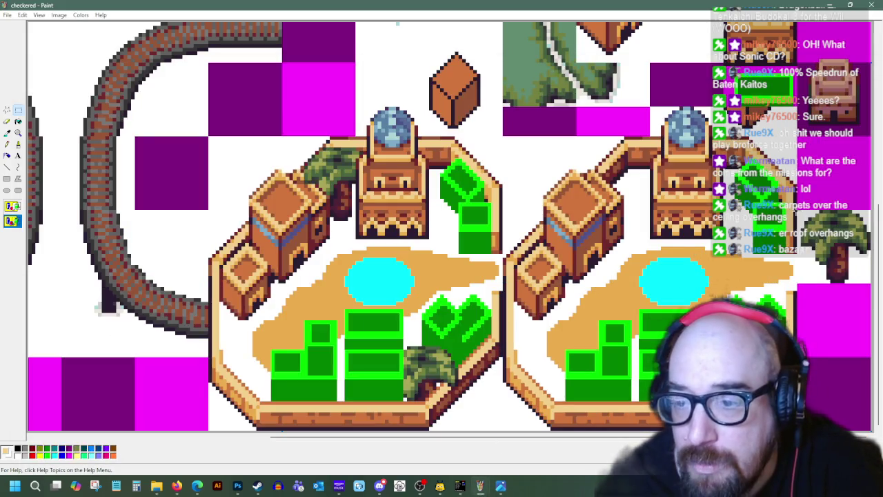
drag(707, 254, 504, 281)
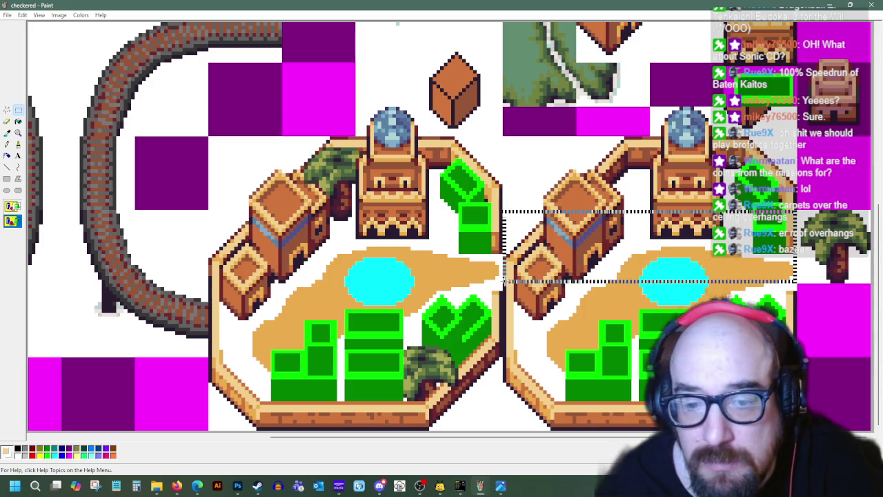
Step: Copy the town's middle band into worldmap_03, placed above the lower section
right_click(610, 253)
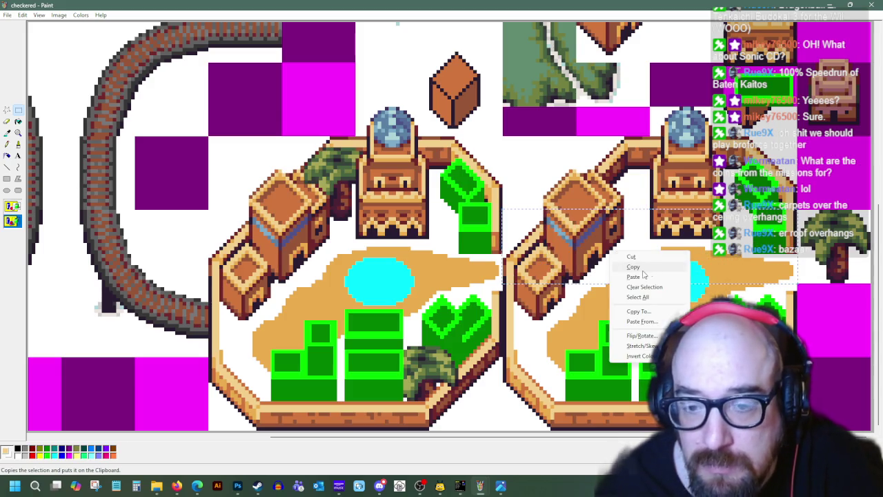
click(638, 267)
mouse_move(480, 486)
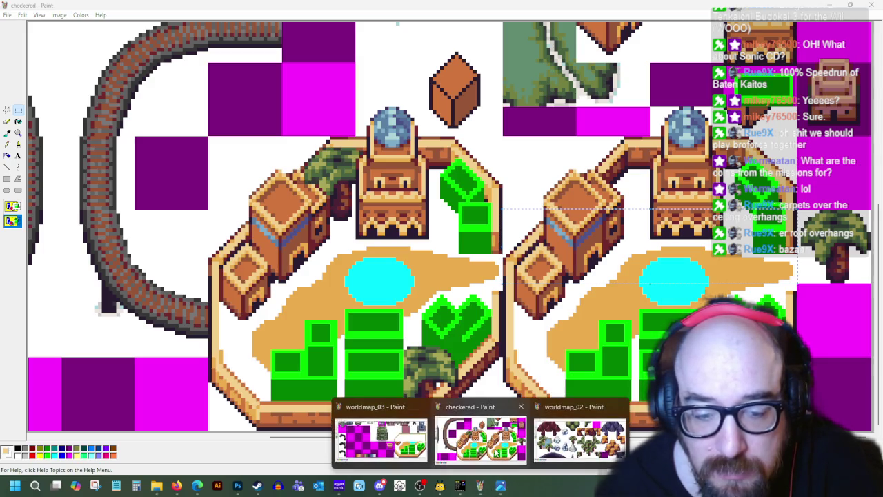
click(380, 418)
right_click(664, 194)
click(679, 218)
drag(126, 129, 644, 231)
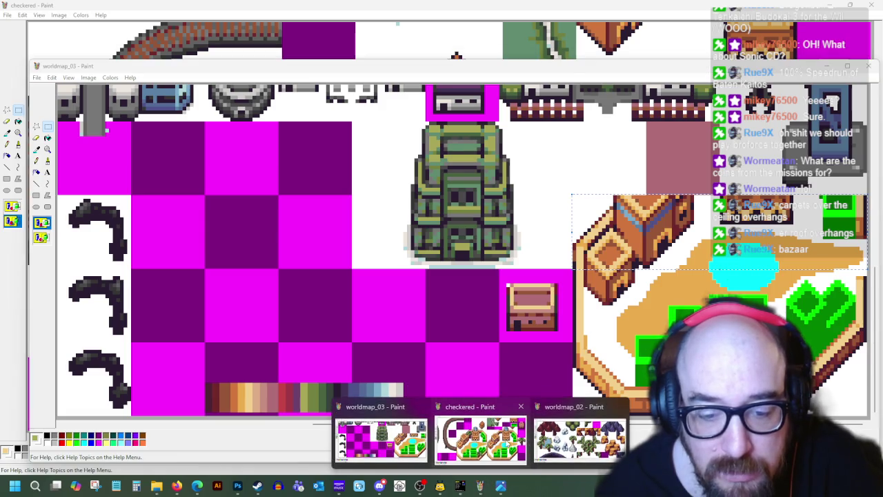
Step: Copy the town's top band into worldmap_03, placed at the bottom of the sheet
click(480, 417)
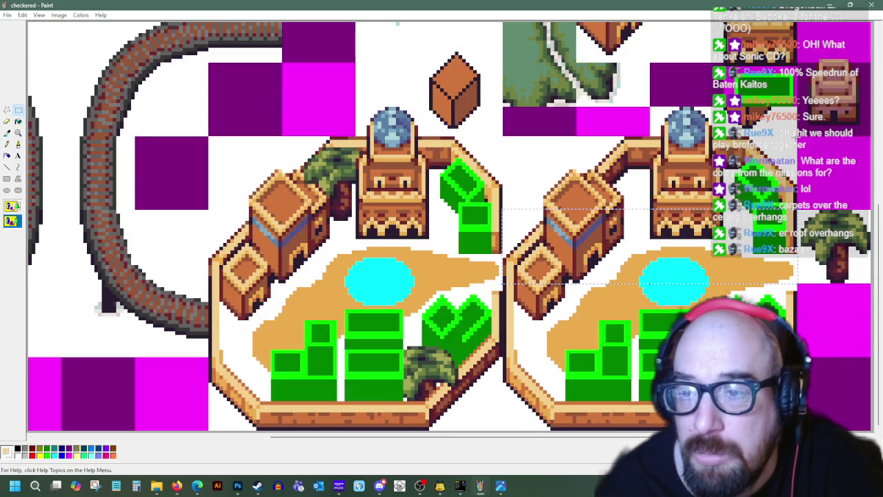
drag(502, 134, 793, 211)
click(821, 181)
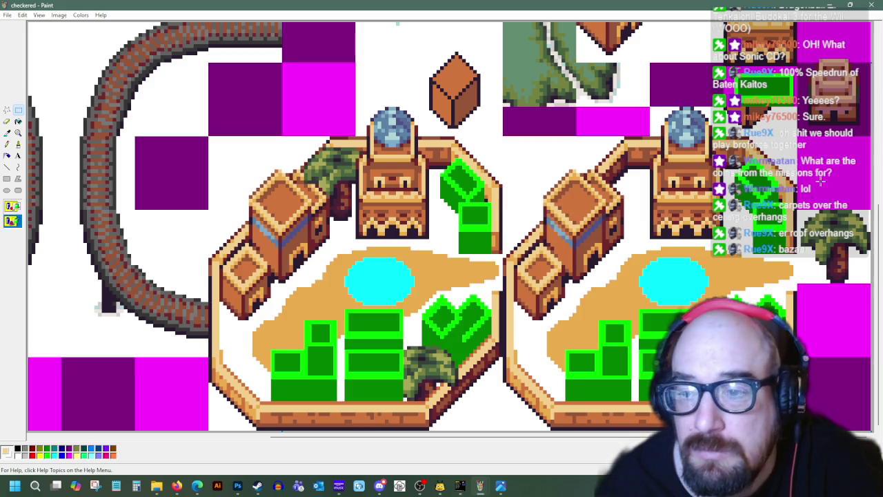
mouse_move(797, 136)
mouse_down()
mouse_move(503, 219)
mouse_move(504, 207)
mouse_up()
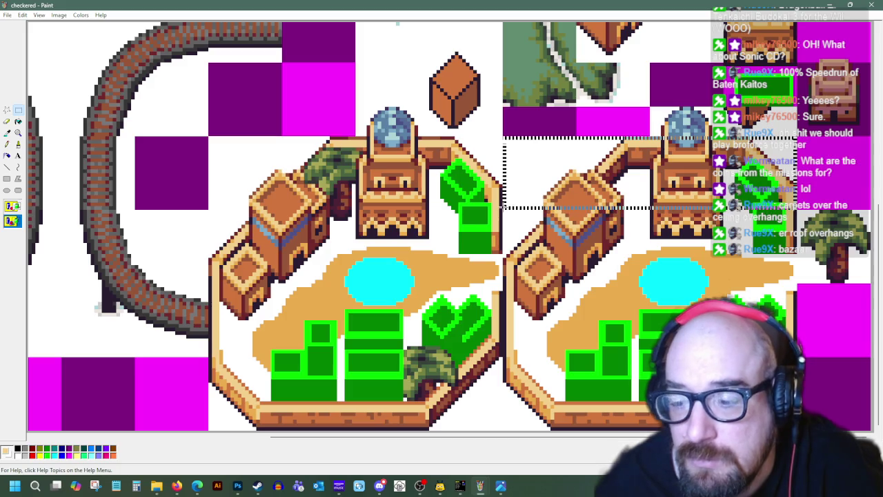
right_click(594, 173)
click(627, 198)
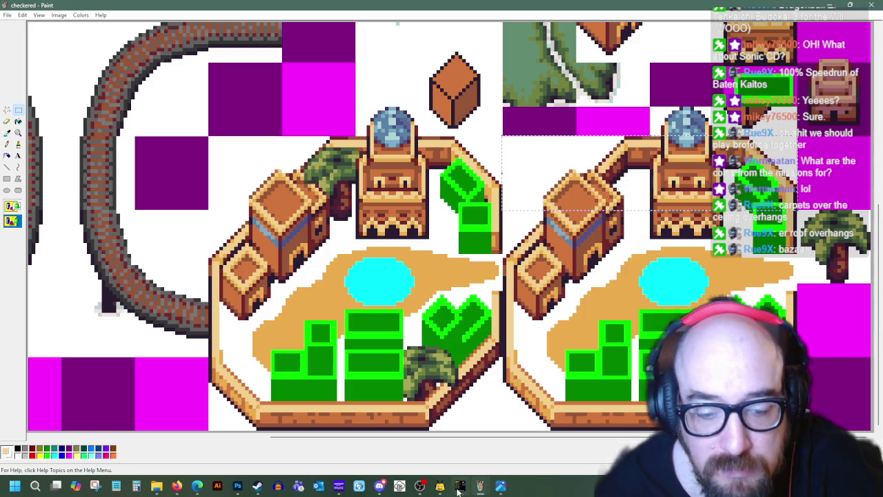
click(480, 487)
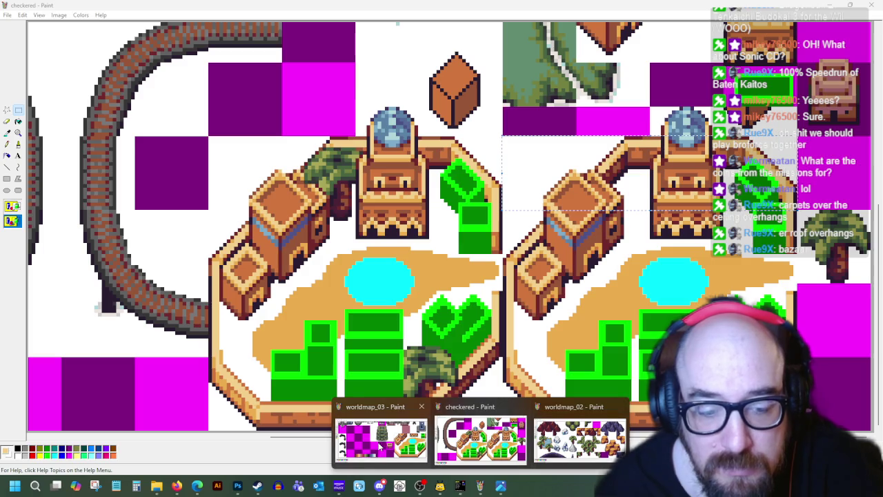
click(381, 434)
right_click(351, 317)
click(364, 337)
mouse_move(160, 113)
mouse_down()
mouse_move(360, 372)
mouse_move(381, 373)
mouse_up()
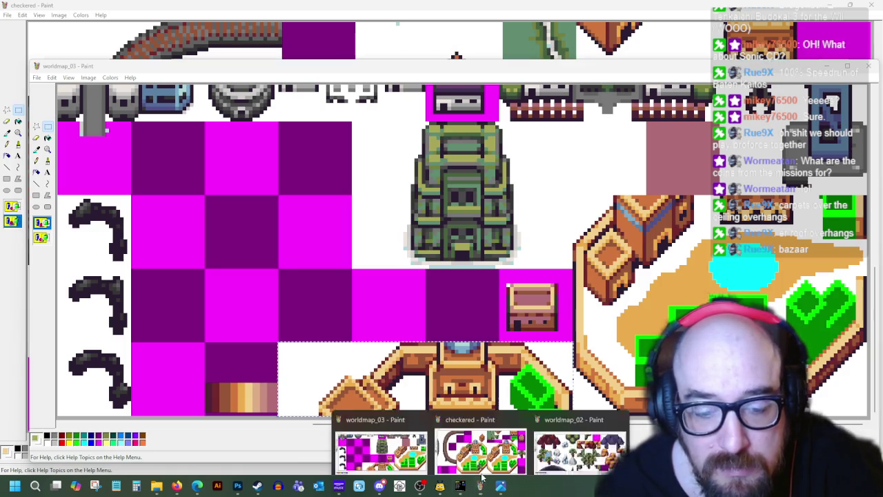
Step: Copy the town's dome into worldmap_03, above the top building
click(481, 449)
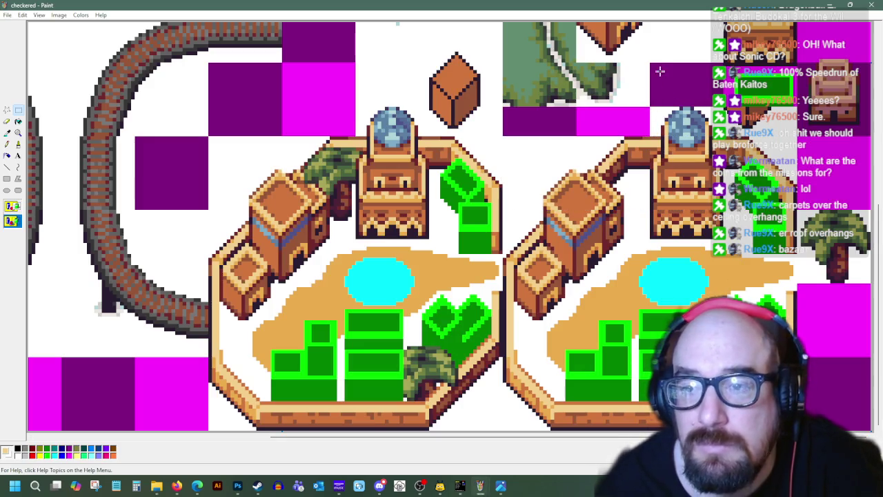
drag(651, 64, 717, 141)
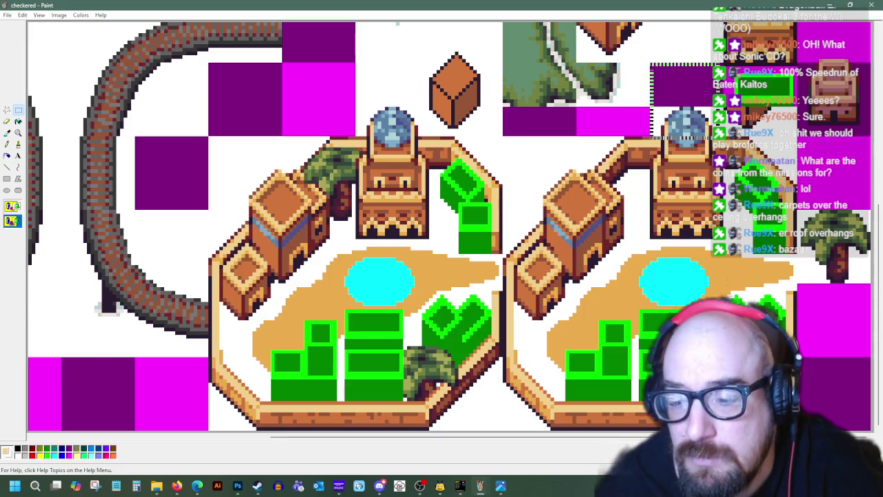
right_click(692, 120)
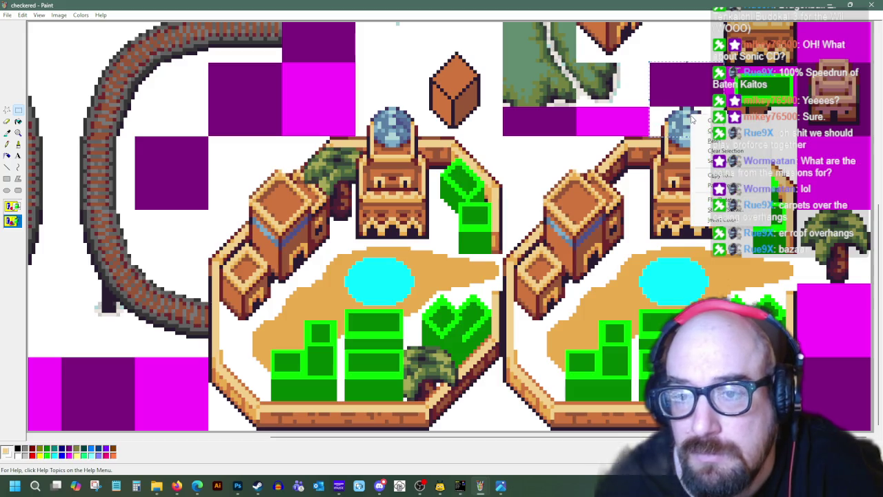
mouse_move(480, 486)
click(381, 442)
right_click(423, 307)
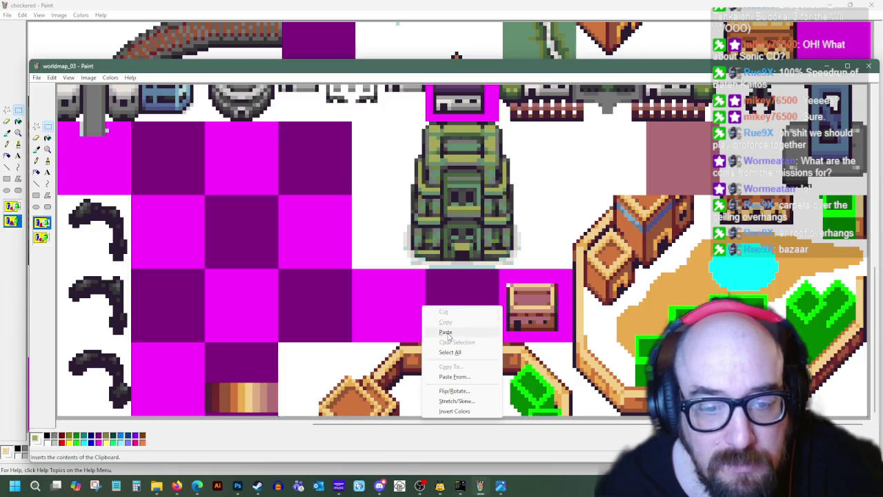
click(442, 334)
drag(87, 110, 452, 320)
Step: Fill the purple block above the dome with white
click(47, 138)
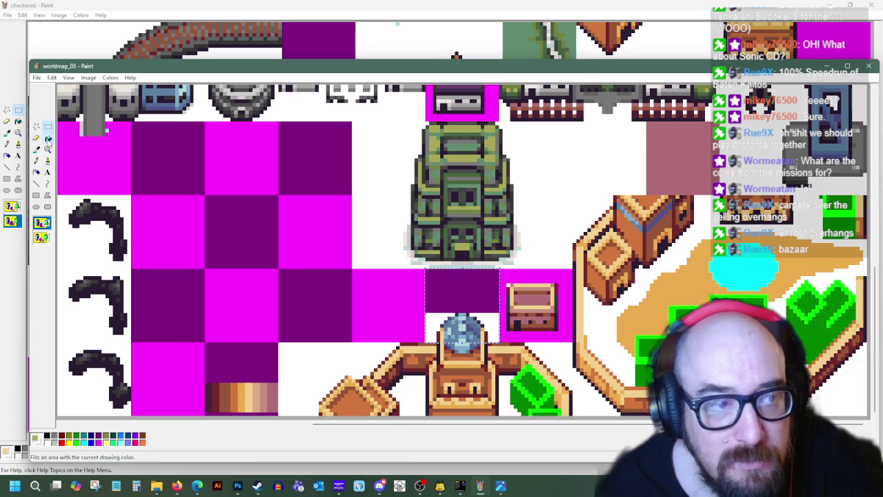
click(493, 300)
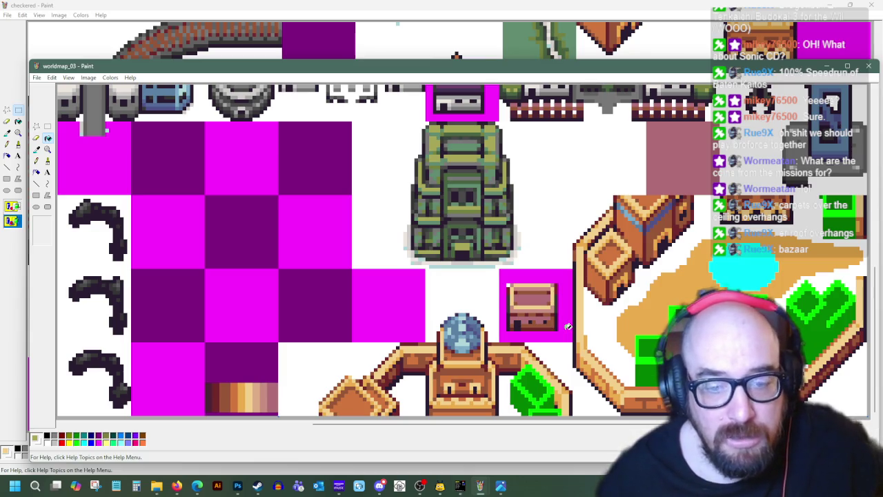
click(460, 485)
Step: Replace tileset 58 with the updated worldmap_03.bmp image
key(Escape)
key(Escape)
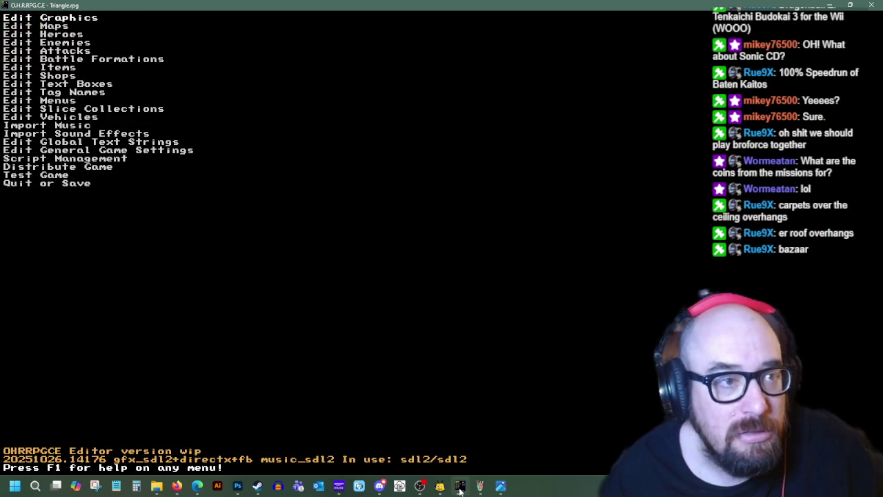
key(Return)
key(Down)
key(Down)
key(Return)
key(Down)
key(Right)
key(Right)
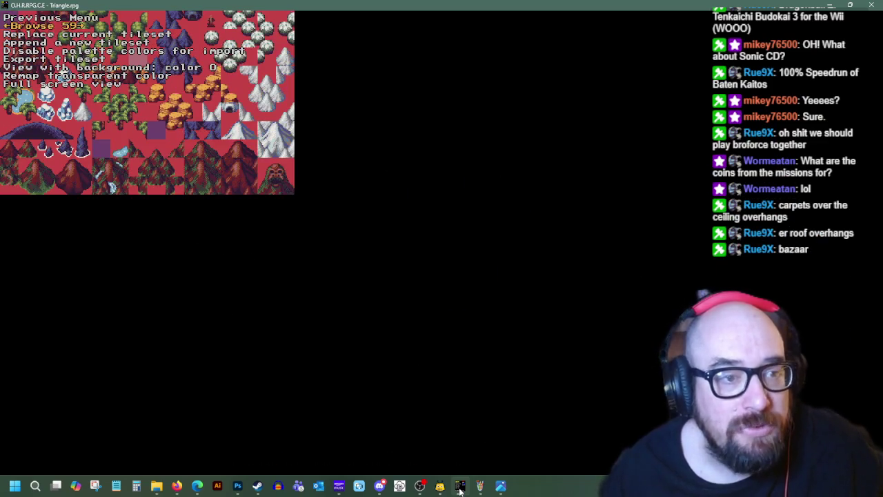
key(Left)
key(Down)
key(Return)
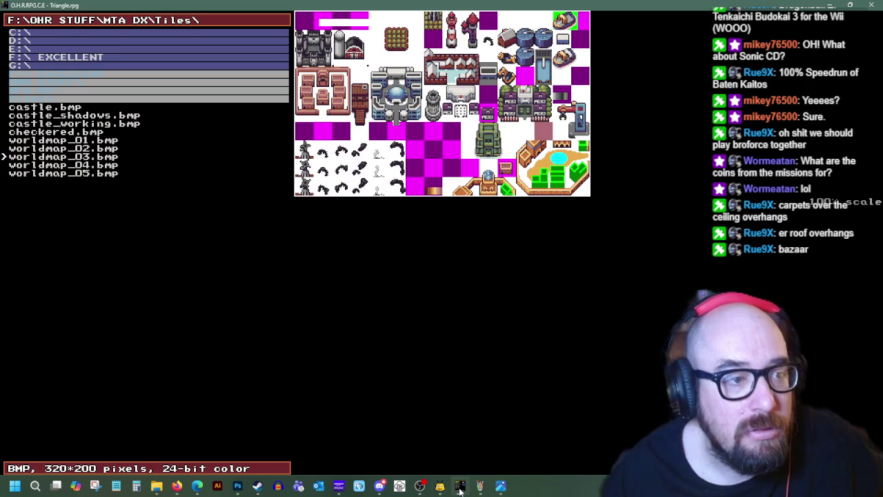
key(Return)
Step: Set the tileset's transparent background colour and go to the map list
key(Return)
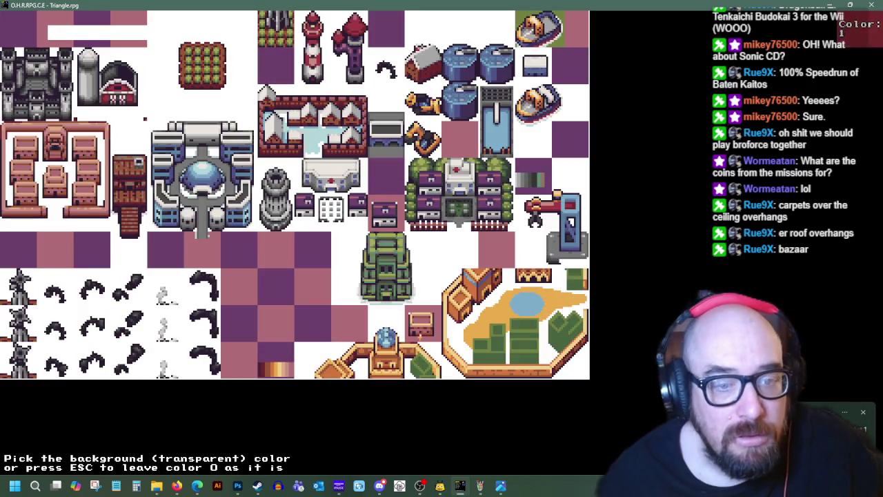
click(431, 284)
key(Escape)
key(Down)
key(Return)
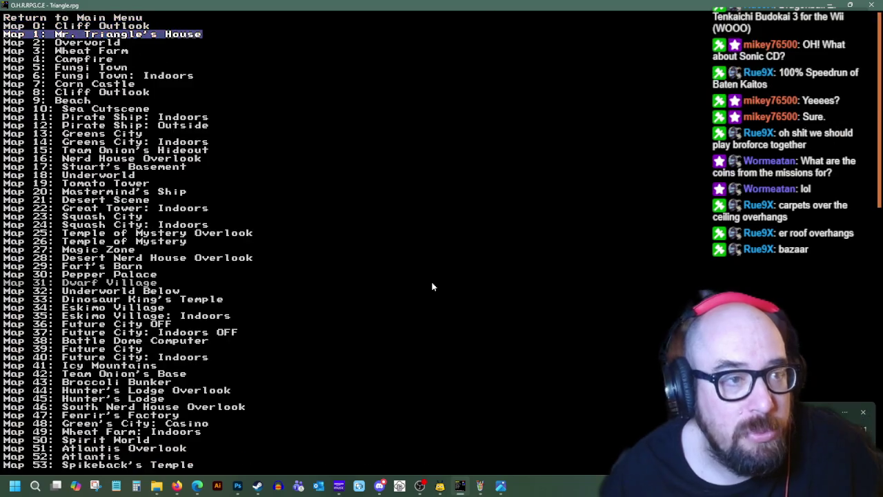
Step: Open the Overworld map on layer 7 POI with the desert town in view
key(Down)
key(Return)
key(Return)
key(Right)
key(Up)
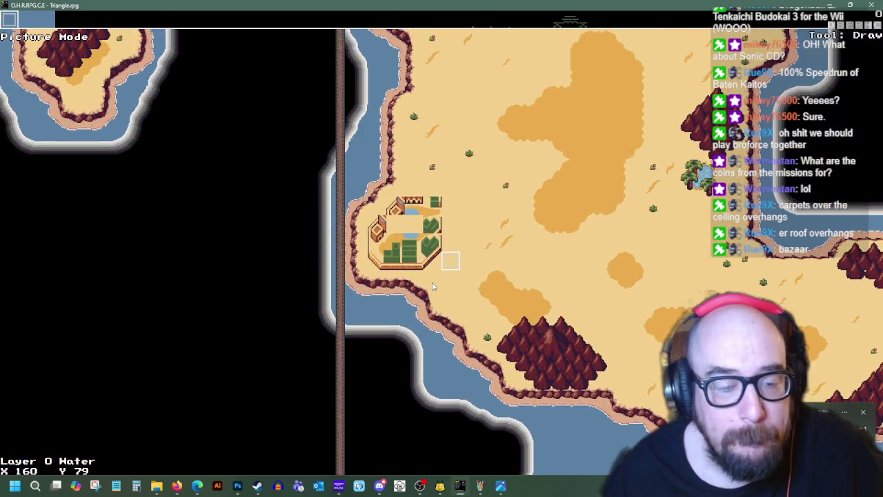
key(Page_Up)
key(Page_Up)
key(Page_Up)
key(Page_Up)
key(Page_Up)
key(Page_Up)
key(Page_Up)
Step: Place tile 159 on the desert town
key(Return)
key(Left)
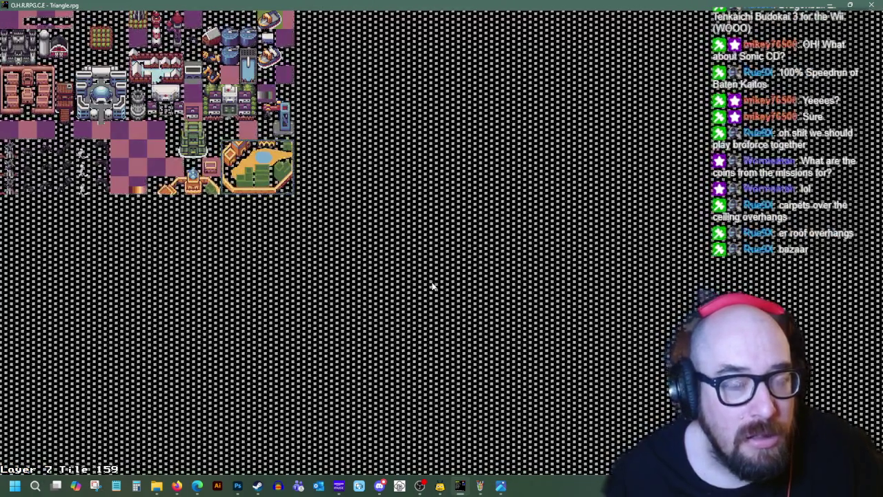
key(Return)
key(Left)
key(Left)
key(Left)
key(Up)
key(Up)
key(Left)
key(Left)
key(Up)
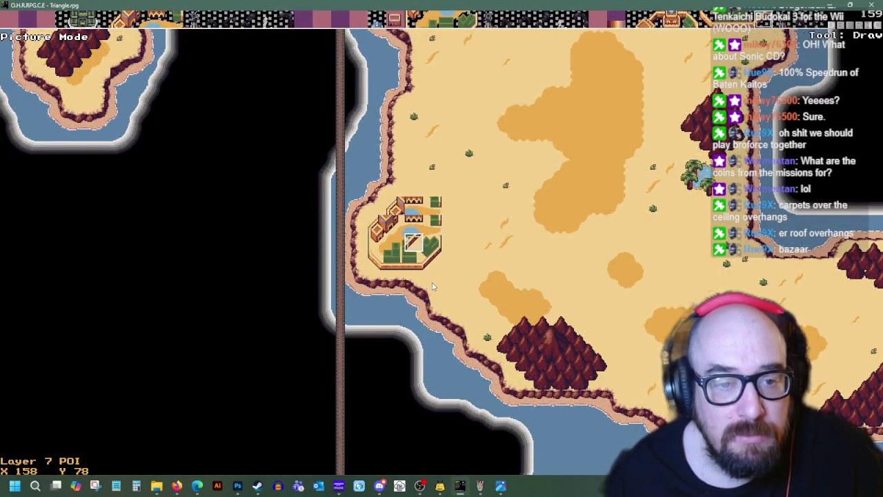
Step: Place tile 155 at several spots around the desert town
key(Return)
key(Left)
key(Left)
key(Left)
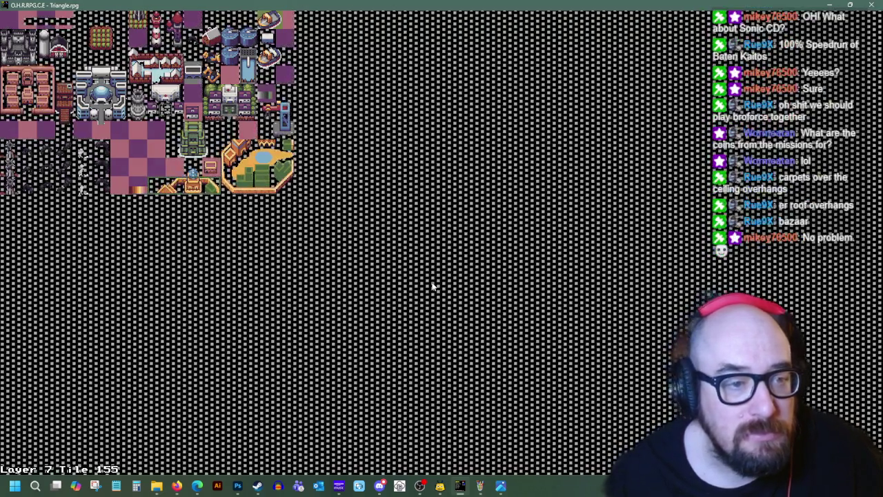
key(Return)
key(Right)
key(Up)
key(Right)
key(Up)
key(Up)
key(Left)
key(Left)
key(Down)
key(Down)
key(Up)
Step: Place tile 138, the domed tower, atop the town
key(d)
key(Return)
key(Up)
key(Left)
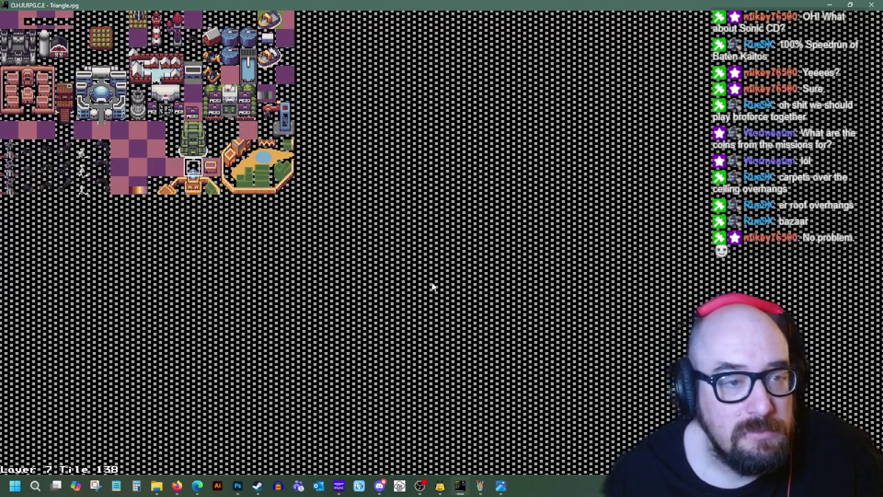
key(Return)
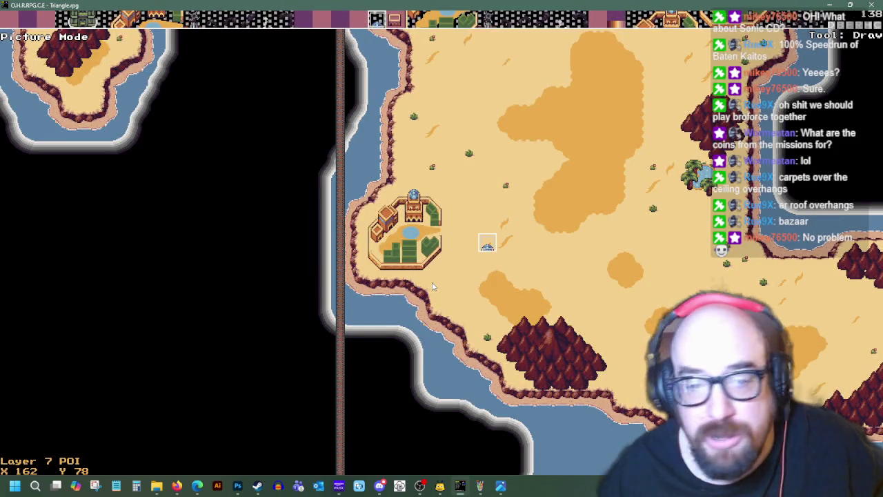
key(Up)
key(Up)
key(Up)
Step: Move back down beside the town and switch to the Over Terrain layer
key(Right)
key(Right)
key(Down)
key(Down)
key(Left)
key(Down)
key(Down)
key(Left)
key(Page_Down)
key(Page_Down)
key(Page_Down)
key(Page_Down)
key(Page_Down)
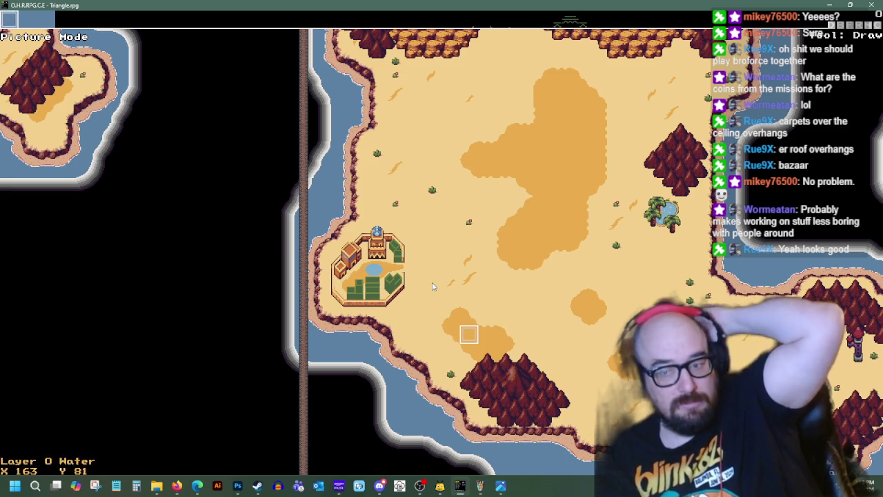
key(Right)
key(Down)
key(Right)
key(Right)
key(Right)
key(Down)
key(Down)
key(Down)
key(Left)
key(Left)
key(Left)
key(Up)
key(Up)
key(Up)
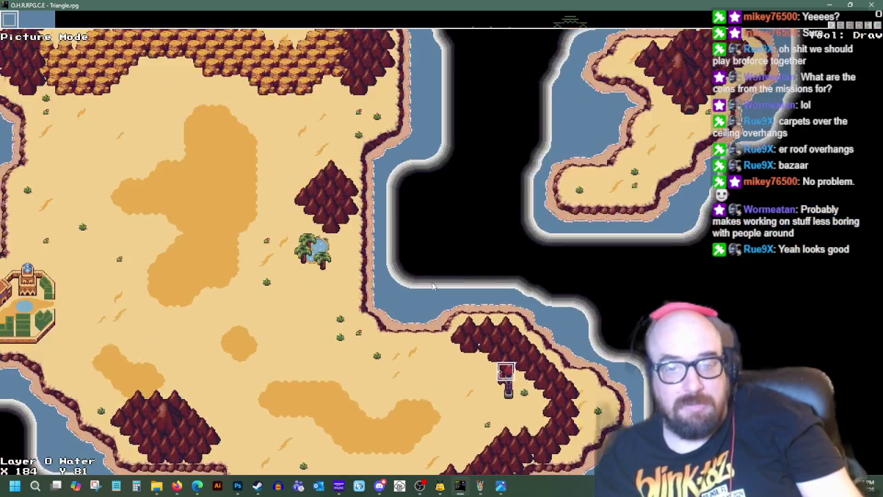
key(Up)
key(Up)
key(Up)
key(Right)
key(Right)
key(Right)
key(Up)
key(Up)
key(Up)
key(Up)
key(Up)
key(Up)
key(Right)
key(Right)
key(Right)
key(Down)
key(Down)
key(Down)
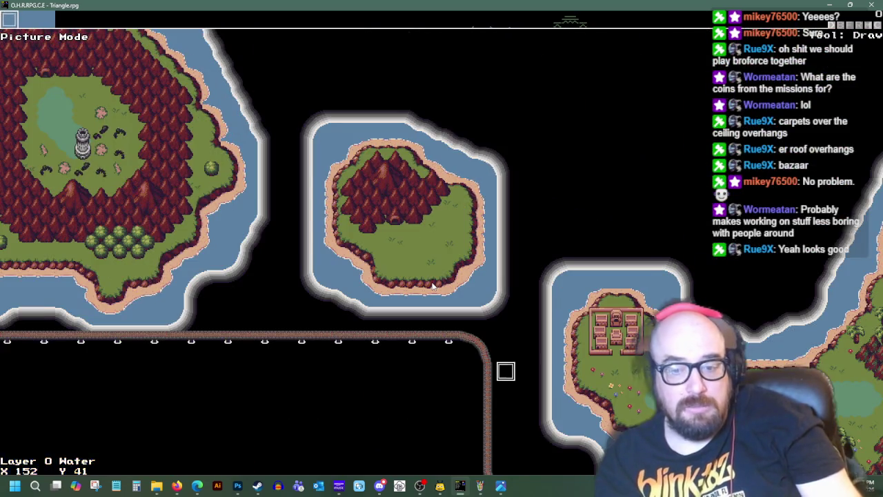
key(Right)
key(Right)
key(Right)
key(Down)
key(Right)
key(Right)
key(Right)
key(Down)
key(Left)
key(Down)
key(Left)
key(Left)
key(Down)
key(Down)
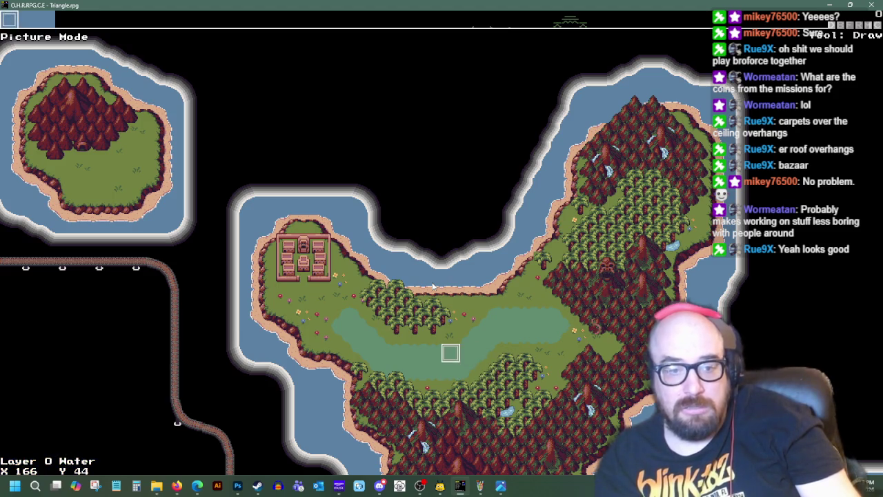
key(Up)
key(Up)
key(Up)
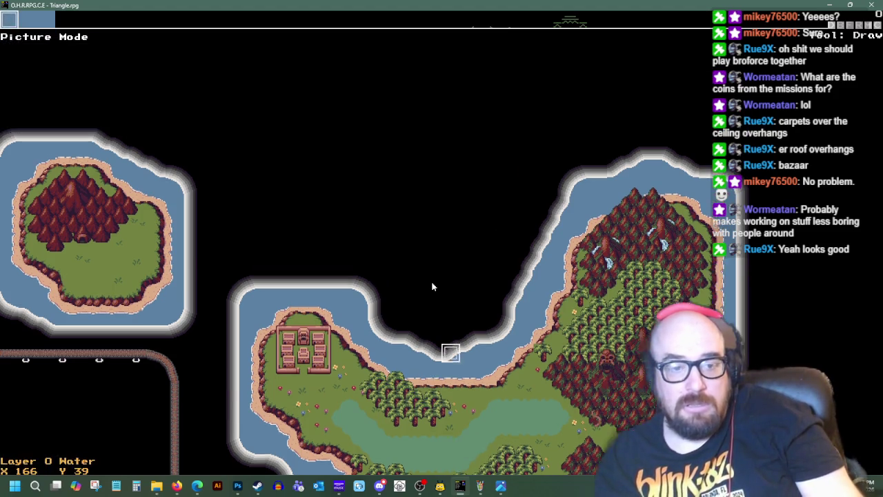
key(Up)
key(Up)
key(Up)
key(Up)
key(Up)
key(Up)
key(Down)
key(Down)
key(Left)
key(Down)
key(Left)
key(Left)
key(Up)
key(Down)
key(Down)
key(Down)
key(Left)
key(Left)
key(Left)
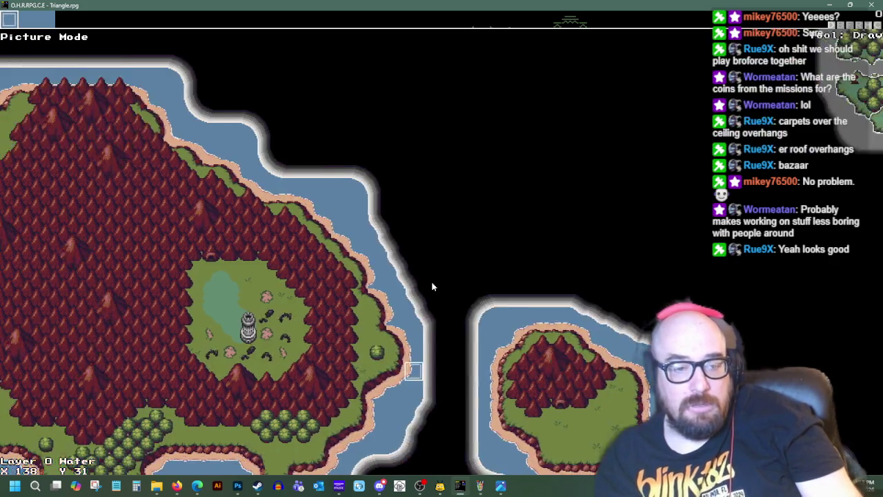
key(Left)
key(Left)
key(Left)
key(Down)
key(Down)
key(Down)
key(Left)
key(Down)
key(Left)
key(Left)
key(Left)
key(Down)
key(Down)
key(Down)
key(Left)
key(Left)
key(Left)
key(Down)
key(Down)
key(Down)
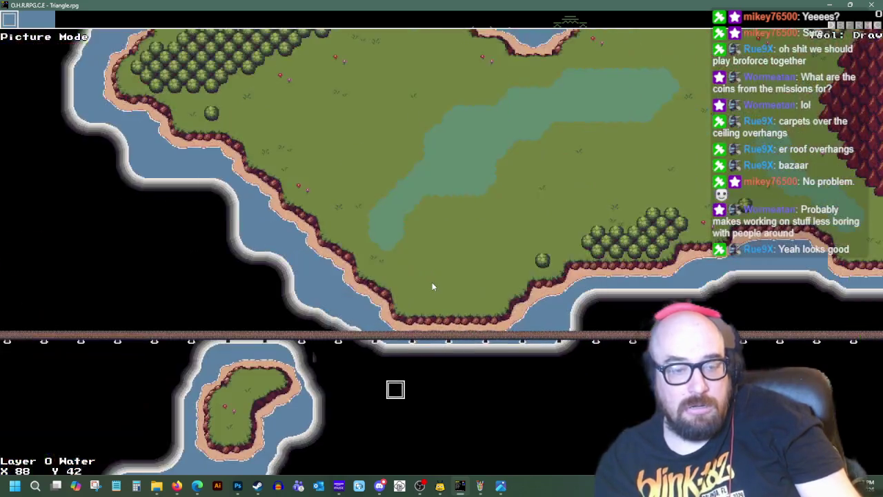
key(Up)
key(Up)
key(Up)
key(Right)
key(Right)
key(Right)
key(Right)
key(Right)
key(Right)
key(Up)
key(Up)
key(Up)
key(Up)
key(Right)
key(Right)
key(Right)
key(Up)
key(Up)
key(Up)
key(Up)
key(Up)
key(Right)
key(Up)
key(Up)
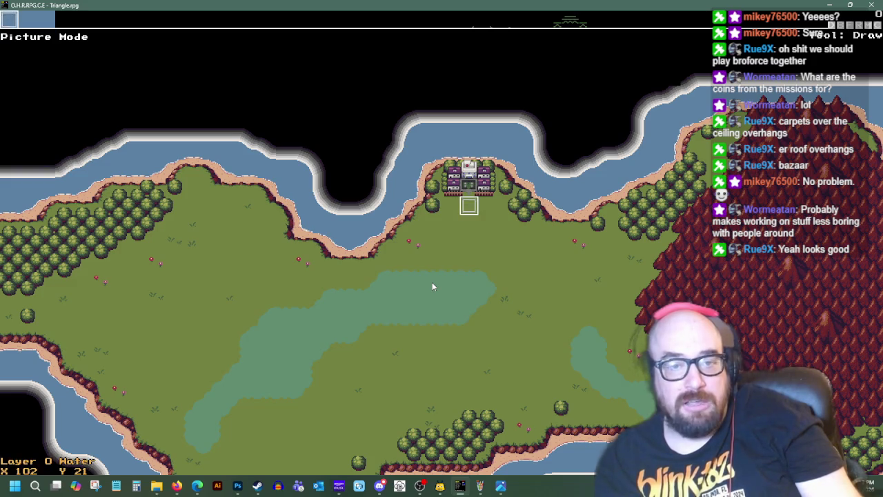
key(Down)
key(Left)
key(Left)
key(Left)
key(Down)
key(Down)
key(Down)
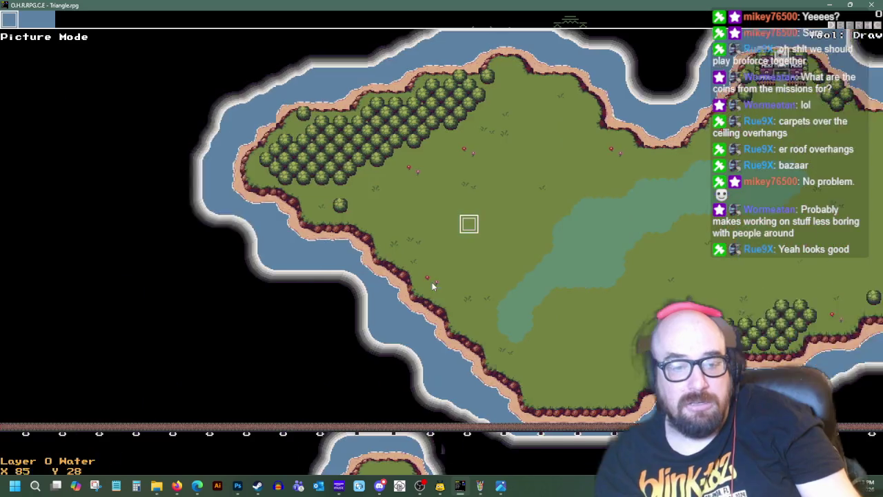
key(Left)
key(Left)
key(Left)
key(Down)
key(Down)
key(Down)
key(Down)
key(Down)
key(Down)
key(Down)
key(Down)
key(Down)
key(Down)
key(Down)
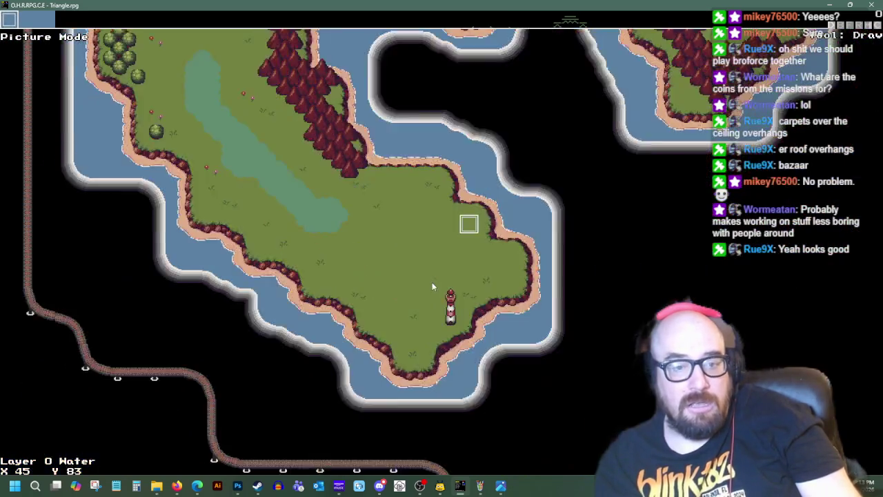
key(Down)
key(Down)
key(Down)
key(Left)
key(Left)
key(Left)
key(Down)
key(Down)
key(Down)
key(Down)
key(Left)
key(Left)
key(Left)
key(Down)
key(Down)
key(Down)
key(Left)
key(Left)
key(Right)
key(Right)
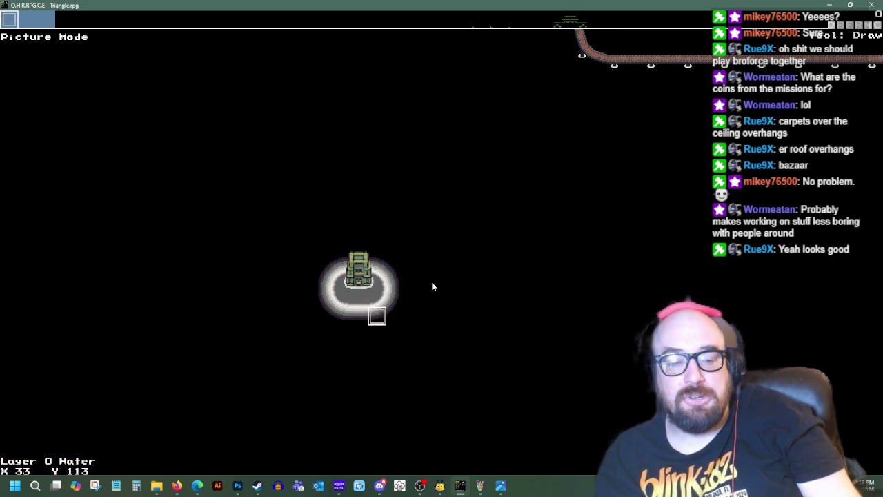
key(Right)
key(Right)
key(Right)
key(Right)
key(Right)
key(Right)
key(Down)
key(Down)
key(Down)
key(Right)
key(Down)
key(Right)
key(Right)
key(Right)
key(Down)
key(Down)
key(Down)
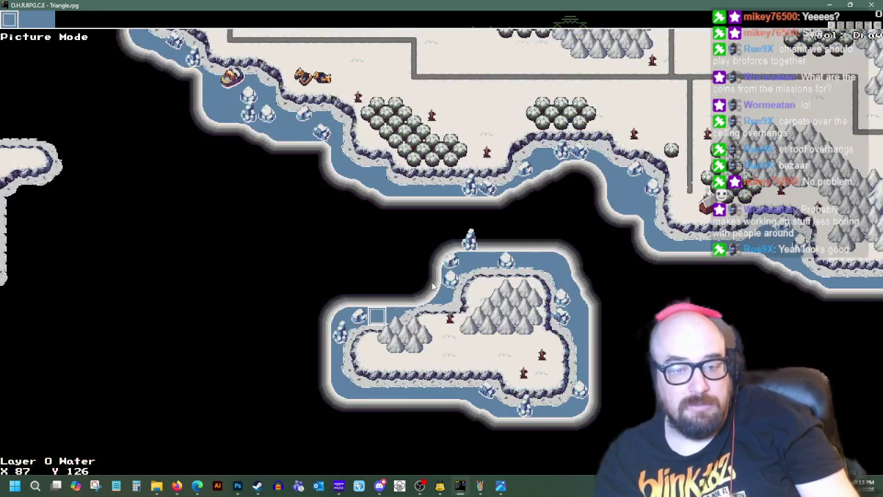
key(Right)
key(Right)
key(Right)
key(Up)
key(Up)
key(Up)
key(Up)
key(Up)
key(Up)
key(Right)
key(Right)
key(Right)
key(Right)
key(Right)
key(Right)
key(Up)
key(Up)
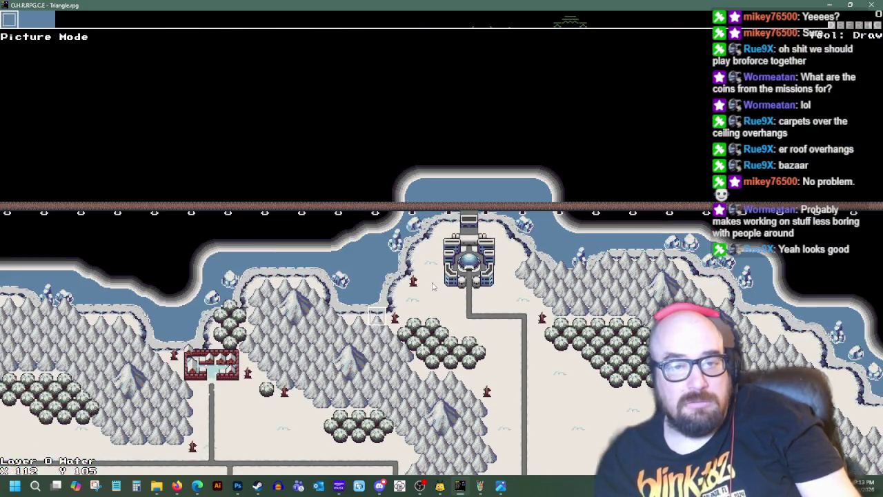
key(Right)
key(Right)
key(Right)
key(Right)
key(Right)
key(Right)
key(Right)
key(Right)
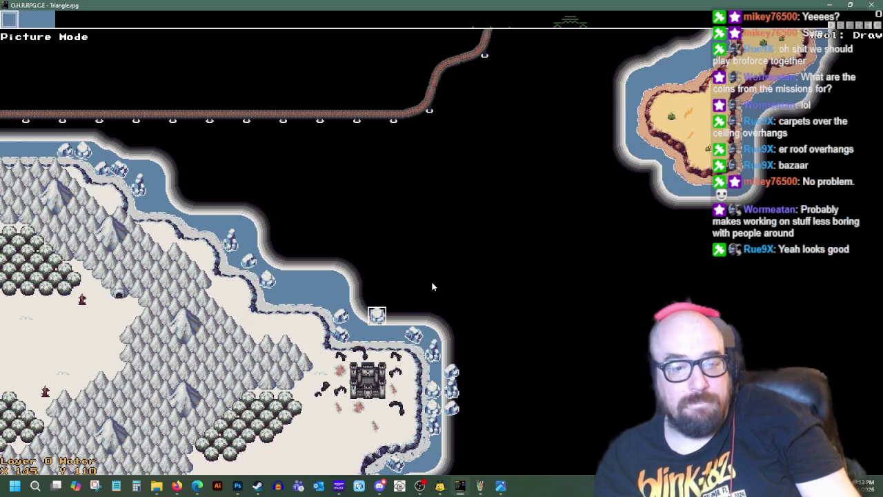
key(Right)
key(Right)
key(Right)
key(Up)
key(Up)
key(Up)
key(Right)
key(Right)
key(Right)
key(Up)
key(Up)
key(Up)
key(Up)
key(Up)
key(Up)
key(Up)
key(Up)
key(Up)
key(Down)
key(Down)
key(Down)
key(Left)
key(Up)
key(Left)
key(Left)
key(Left)
key(Left)
key(Up)
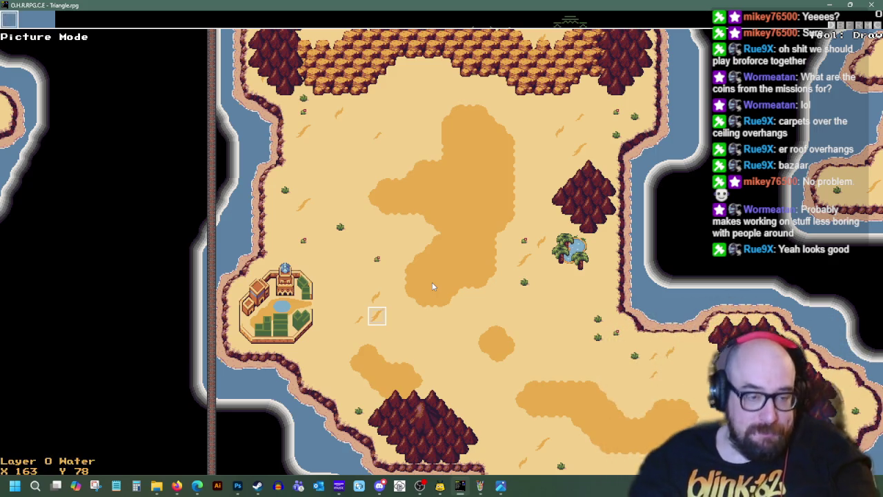
Step: Inspect the town's western edge on the Overworld map
key(Left)
key(Left)
key(Left)
key(Left)
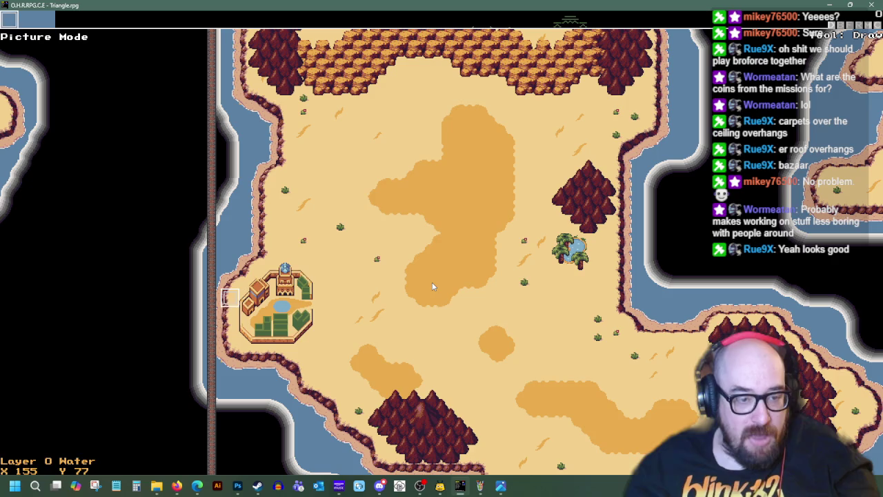
key(Left)
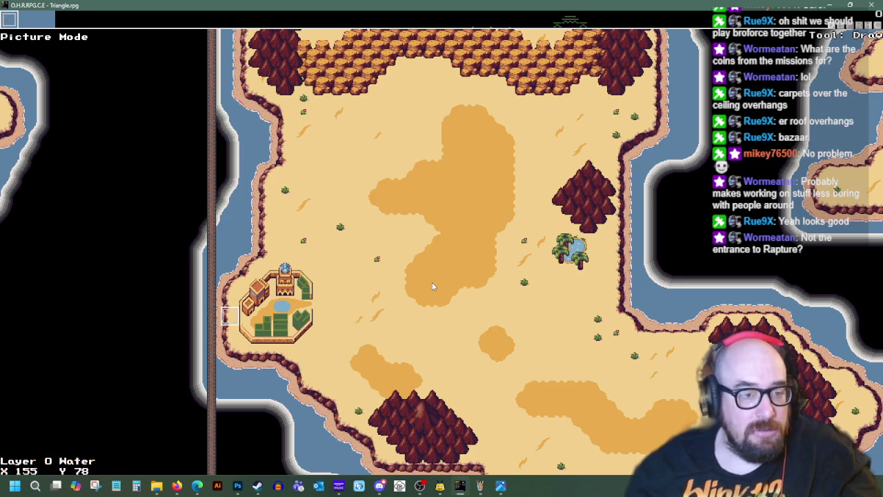
key(Left)
key(Up)
key(Right)
key(Down)
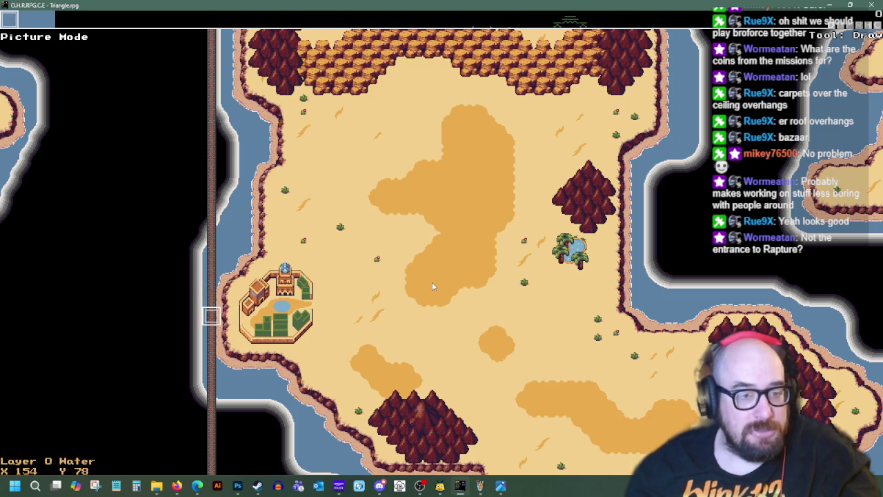
key(Up)
key(Right)
Step: Check the world minimap, leave the map editor and save the game
key(F5)
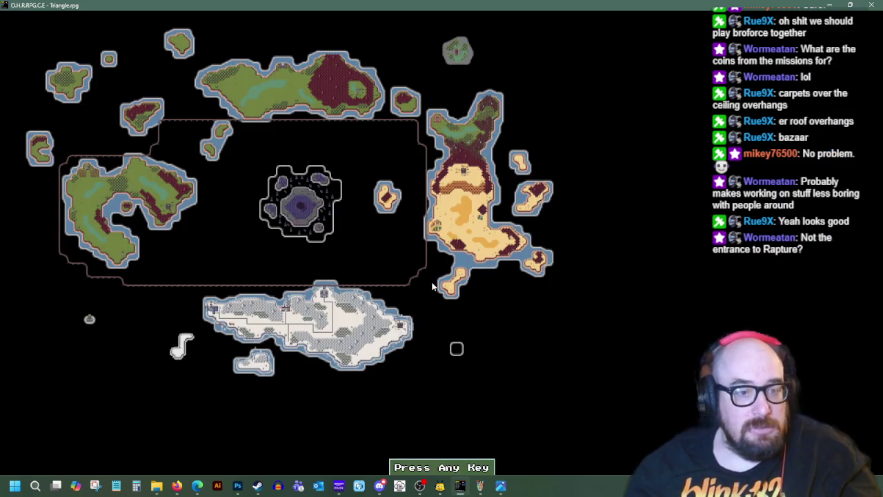
key(Escape)
key(Escape)
key(Escape)
key(Escape)
key(Down)
key(Return)
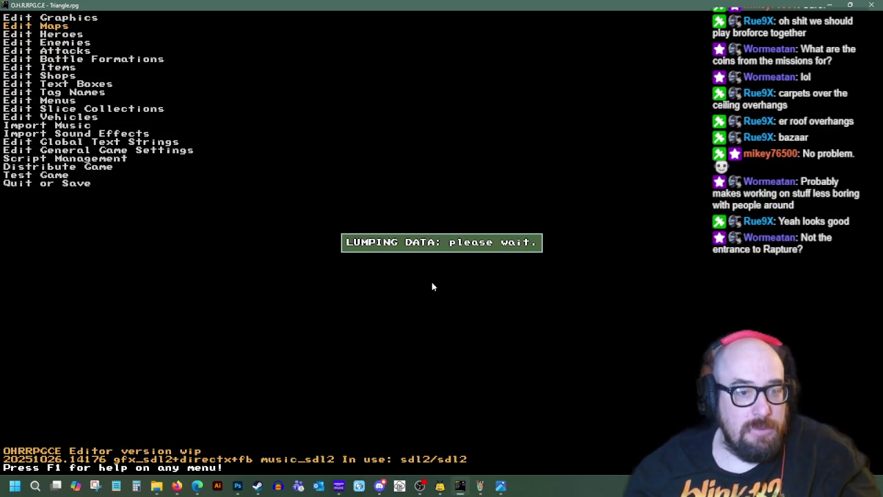
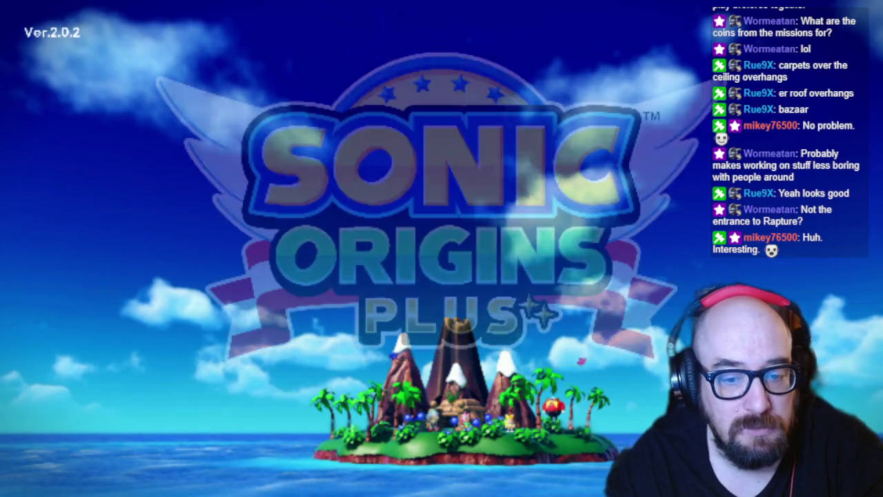
Step: Dismiss the title screen to reach the main menu's Museum page
key(Return)
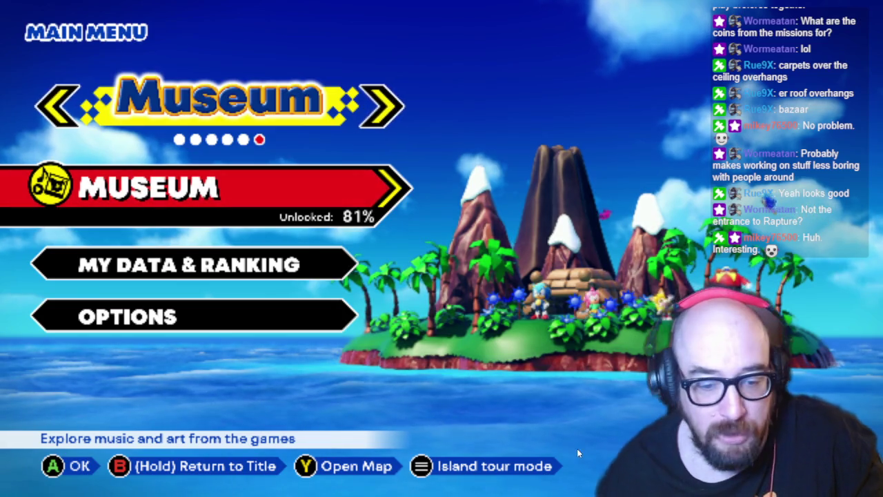
Step: Return from the Windows desktop to the game and switch the menu to Mission, highlighting Story Mode
key(super)
click(418, 487)
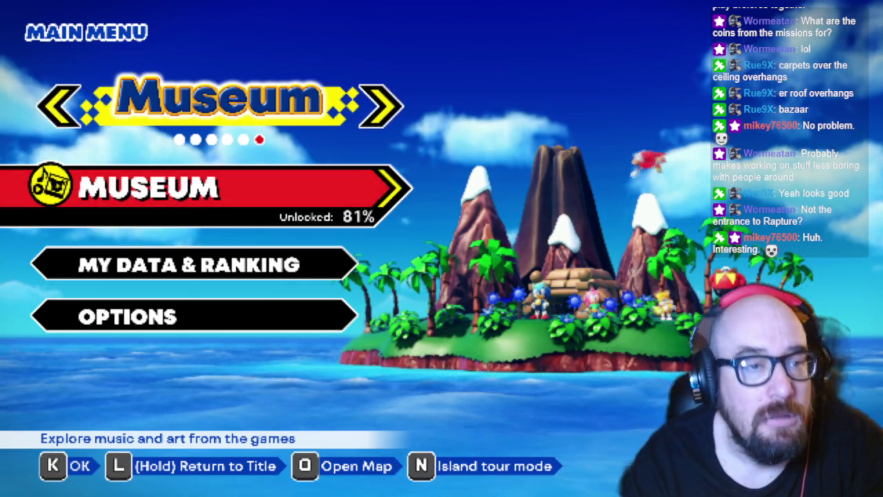
key(Left)
key(Down)
key(Up)
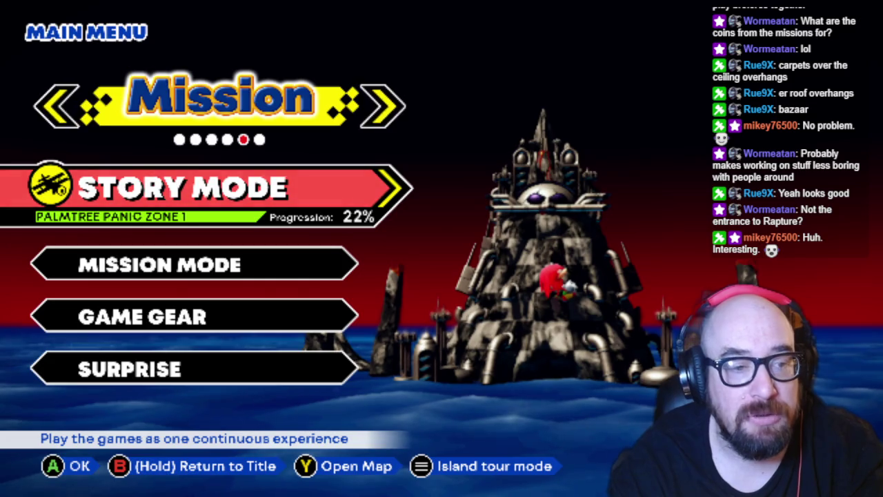
Step: Continue the saved Story Mode run and race through Palmtree Panic Zone 1 into Special Stage 3
key(Return)
key(Return)
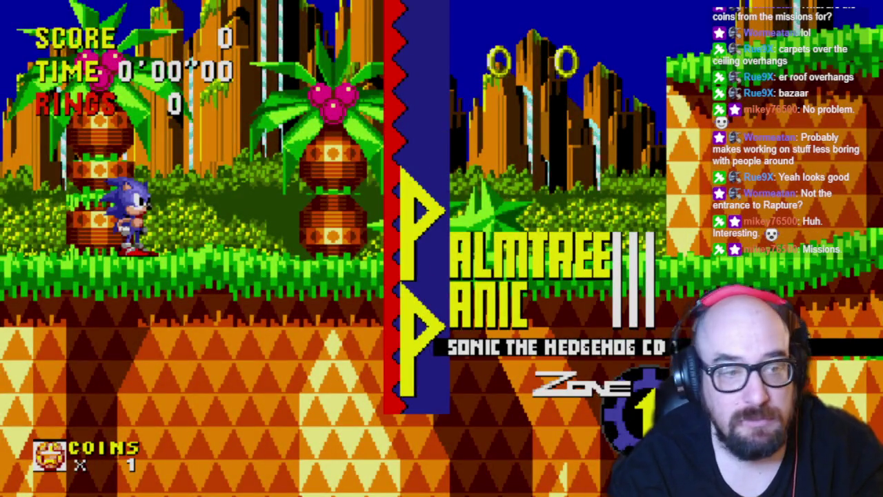
key(Right)
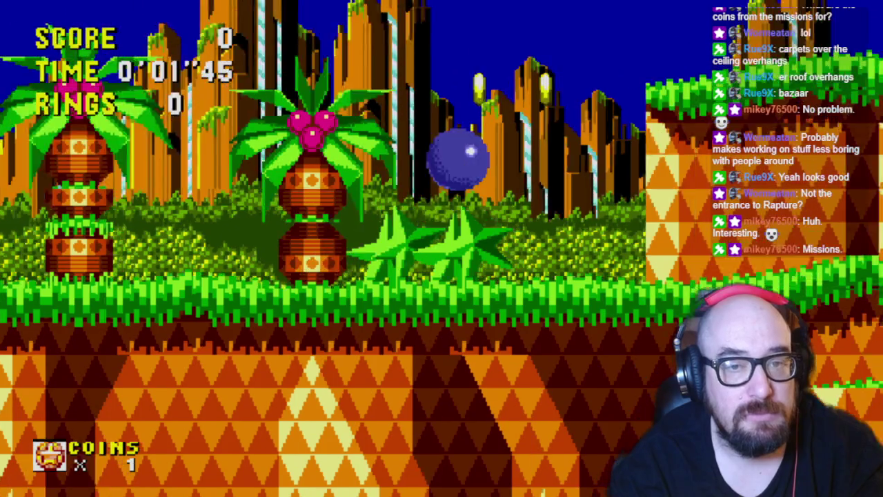
key(Right)
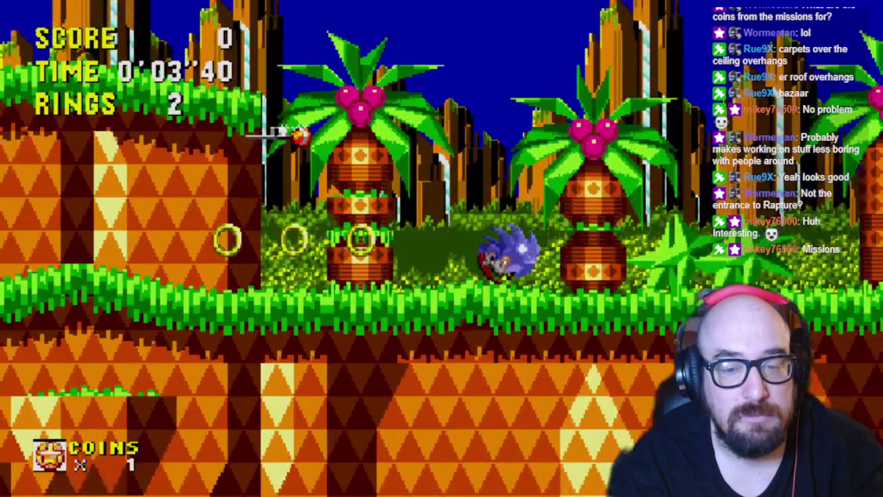
key(Right)
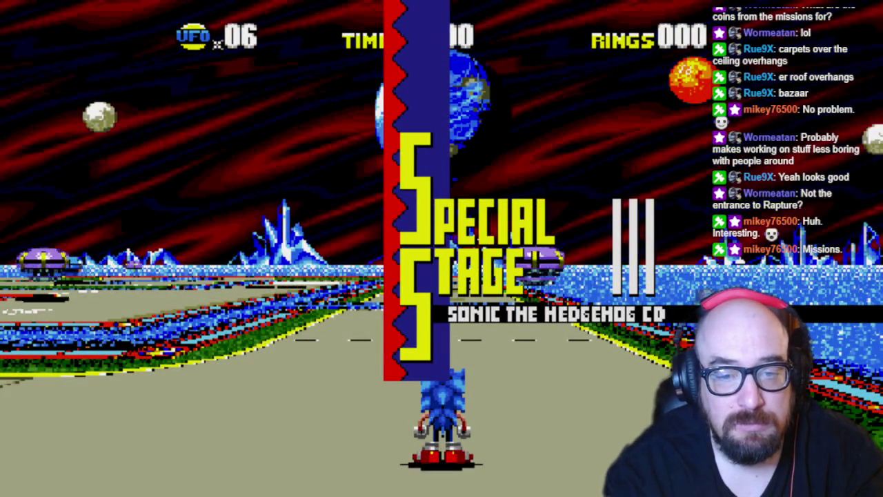
Step: Steer around the special stage track and break the first UFO, leaving five
key(Right)
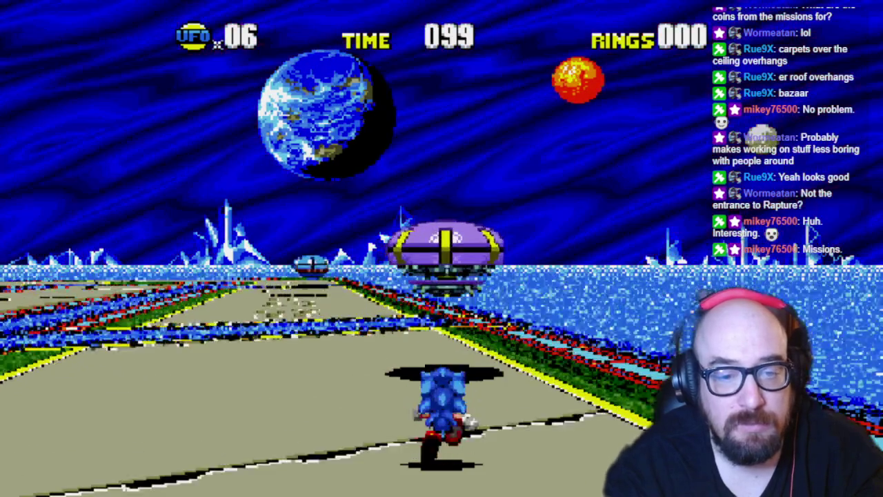
key(Left)
key(space)
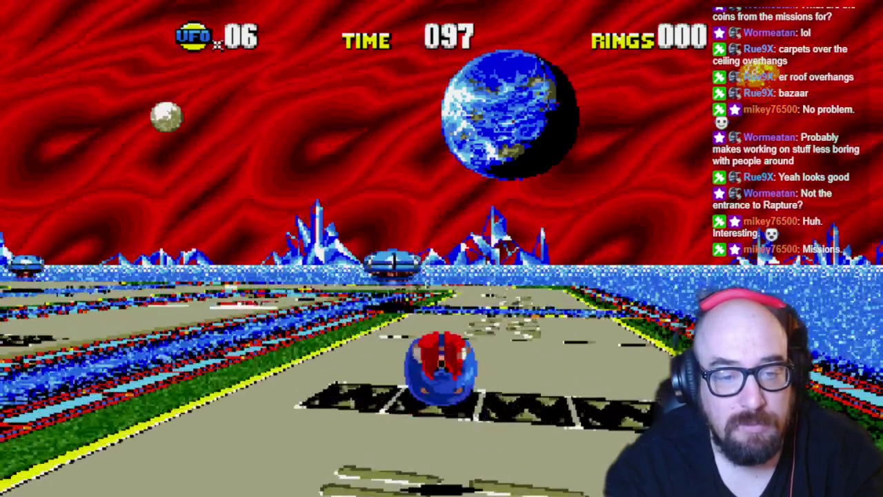
key(Left)
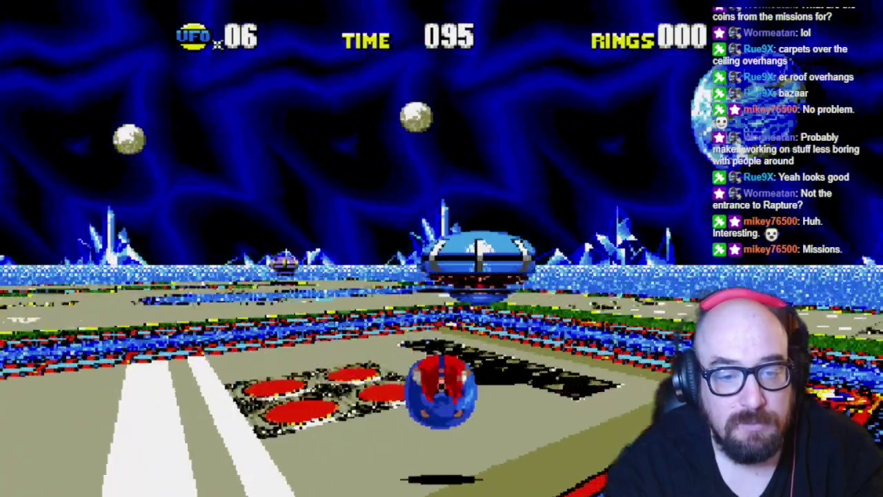
key(Right)
key(Left)
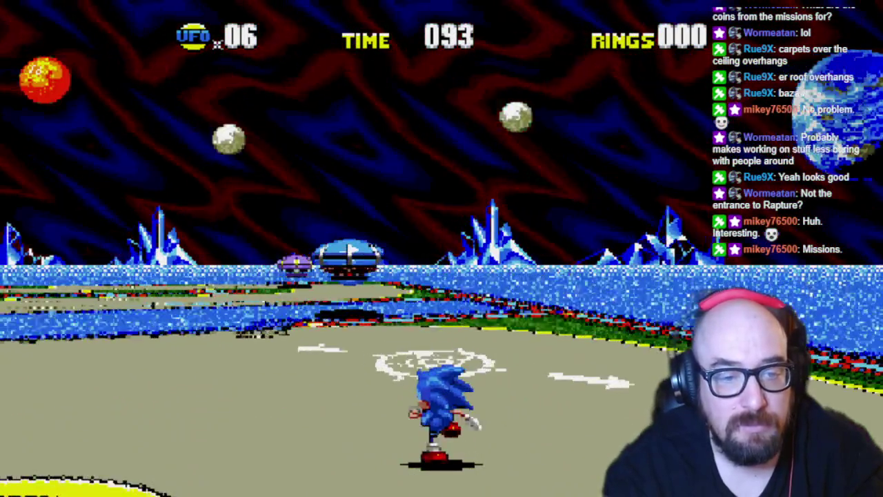
key(Left)
key(space)
key(Right)
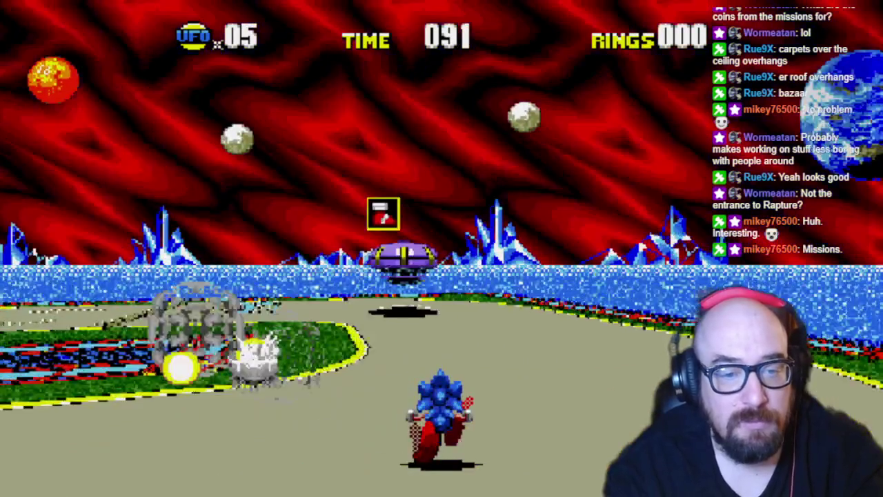
Step: Jump into the next UFOs, bringing the remaining count down to three
key(space)
key(Left)
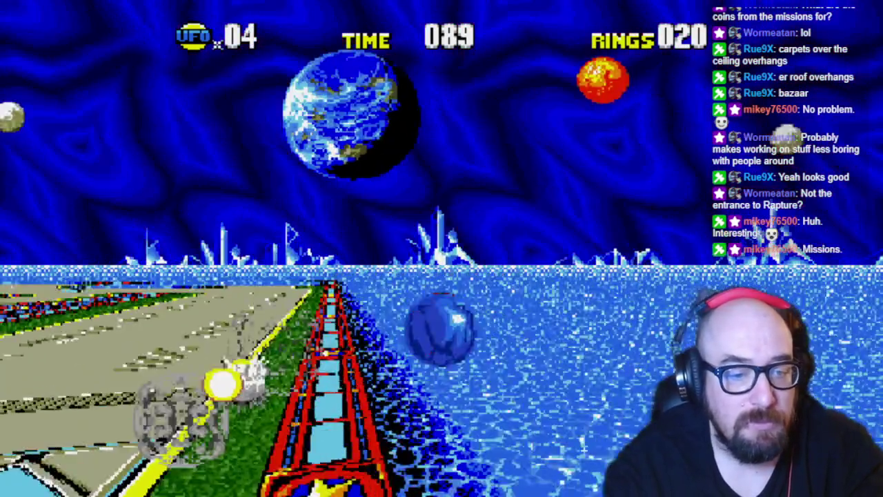
key(Left)
key(space)
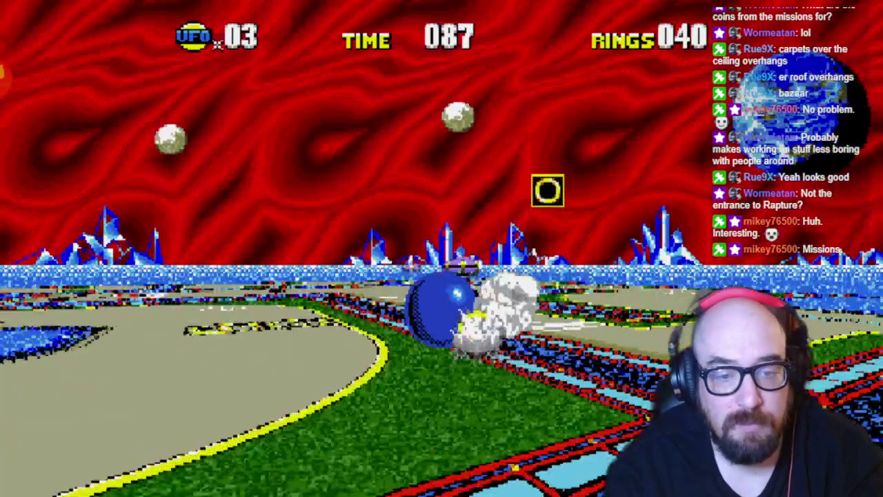
Step: Chase the purple UFO around the track, jumping repeatedly to line it up
key(Left)
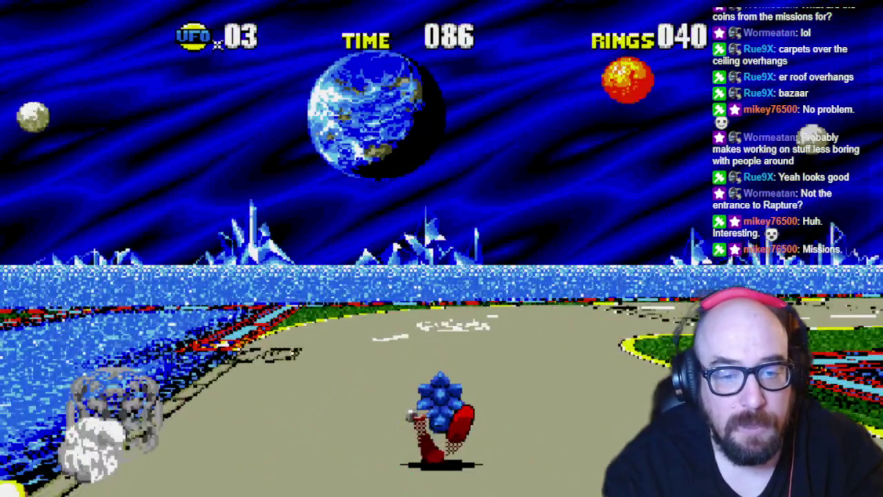
key(space)
key(Right)
key(space)
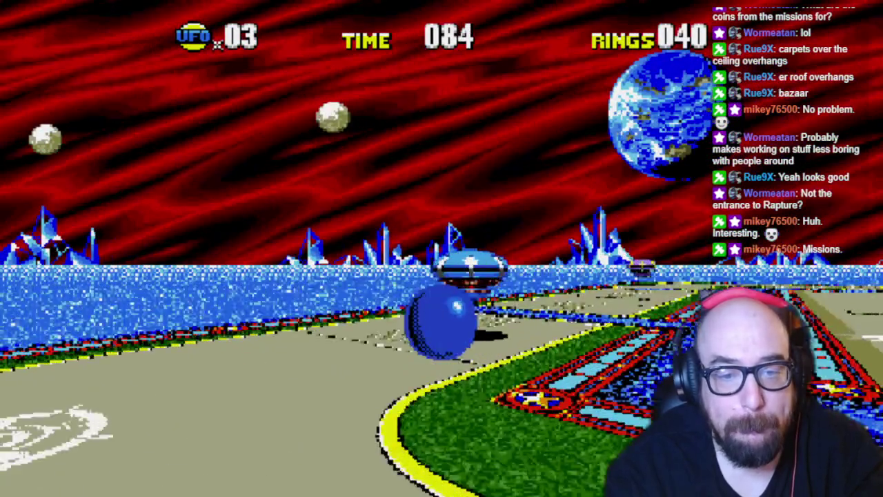
key(Right)
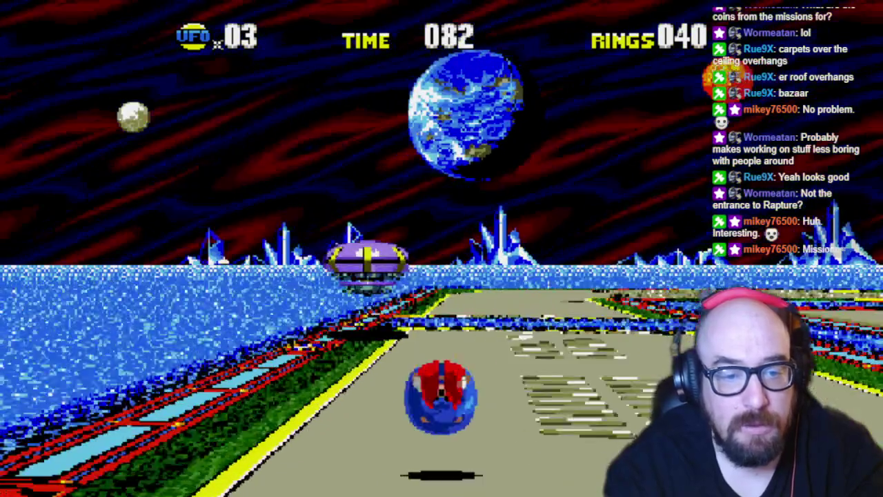
key(Left)
key(space)
key(Right)
key(space)
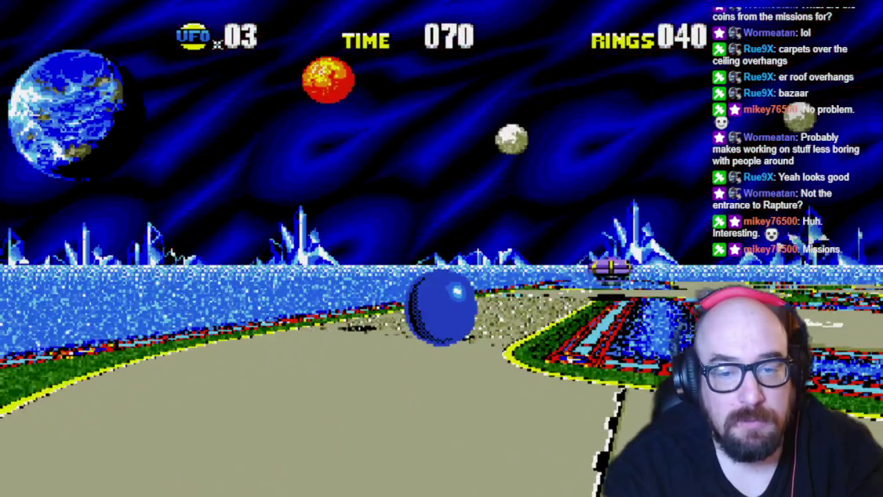
key(Left)
key(Right)
key(Right)
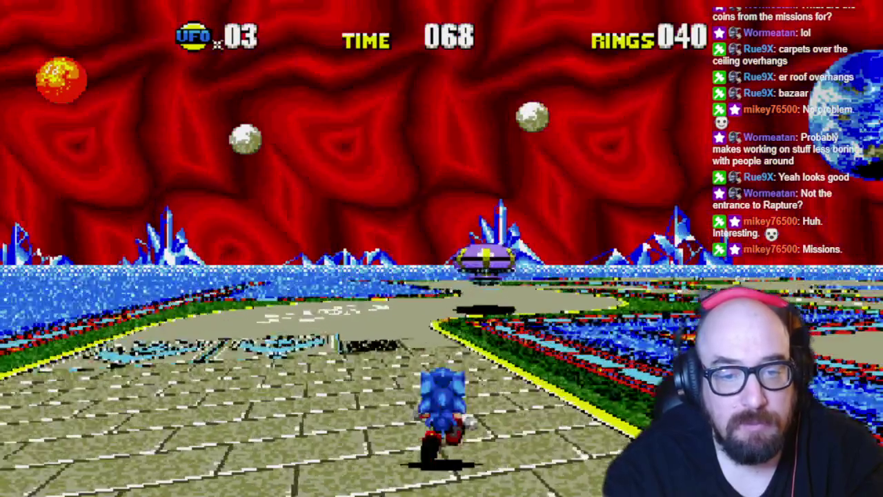
Step: Keep leaping curled into a ball toward the two UFOs ahead
key(space)
key(Left)
key(space)
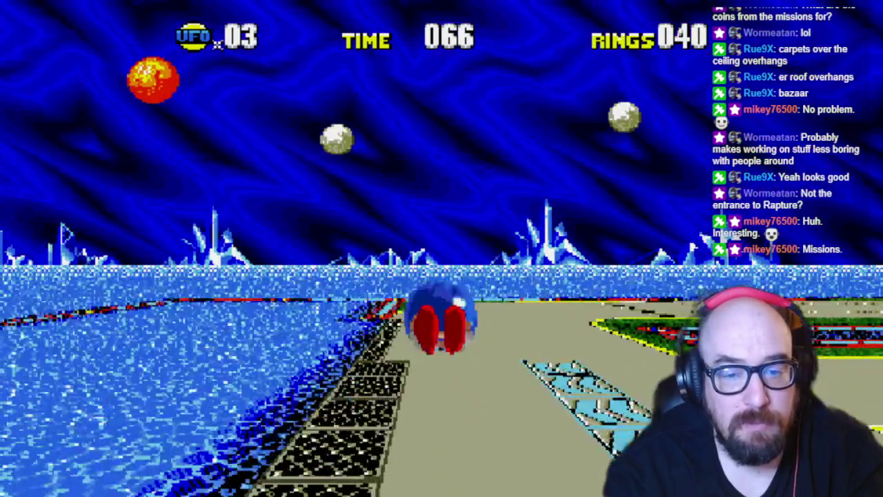
key(Right)
key(space)
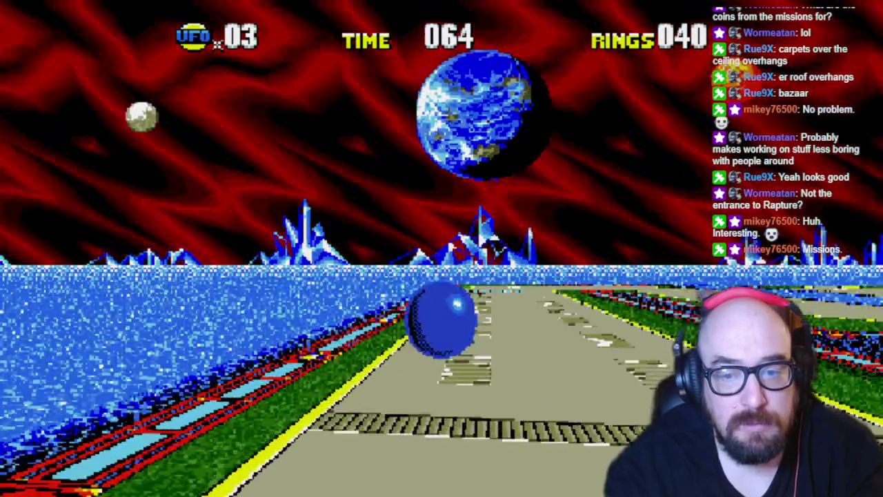
key(space)
key(Right)
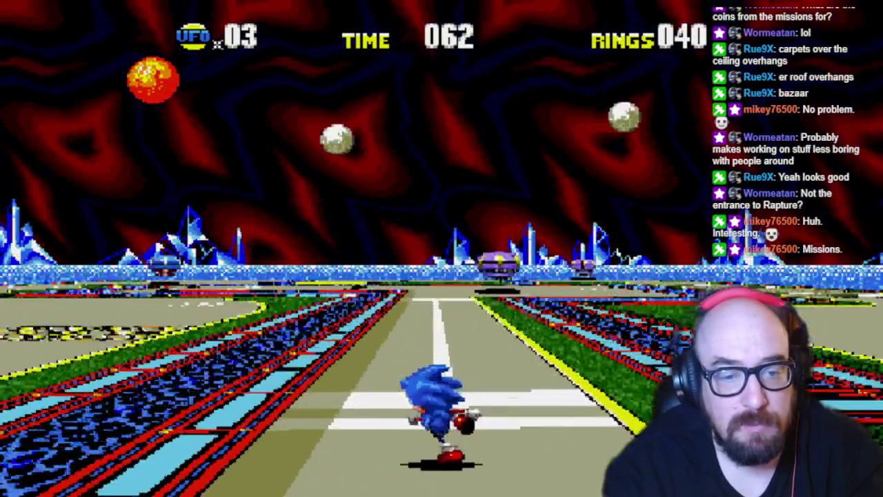
key(Left)
key(space)
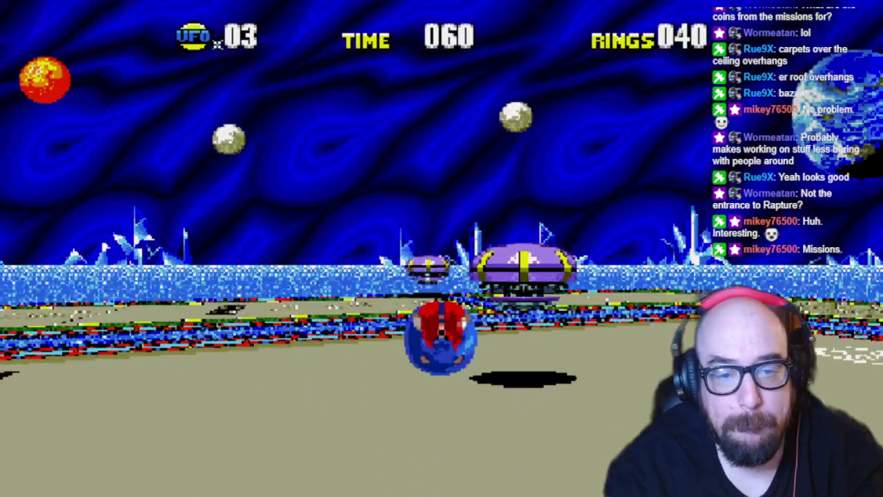
key(Right)
key(Left)
key(space)
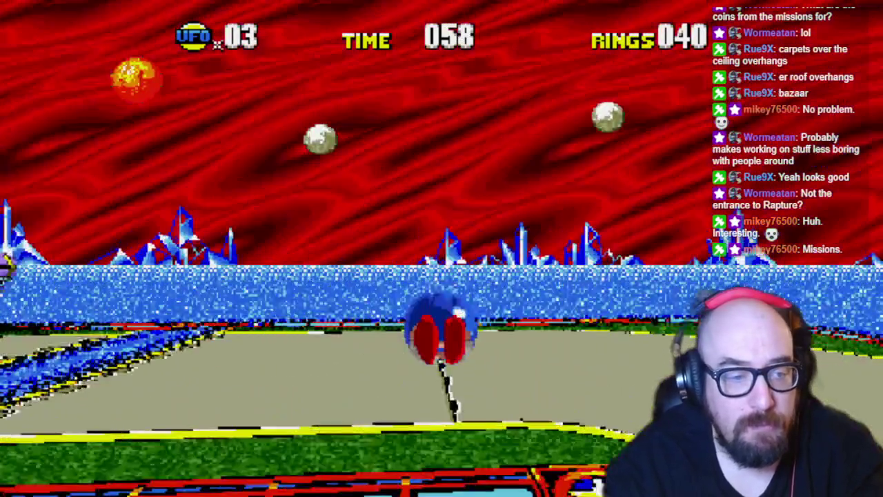
Step: Smash two more UFOs in quick succession, leaving only one
key(space)
key(Left)
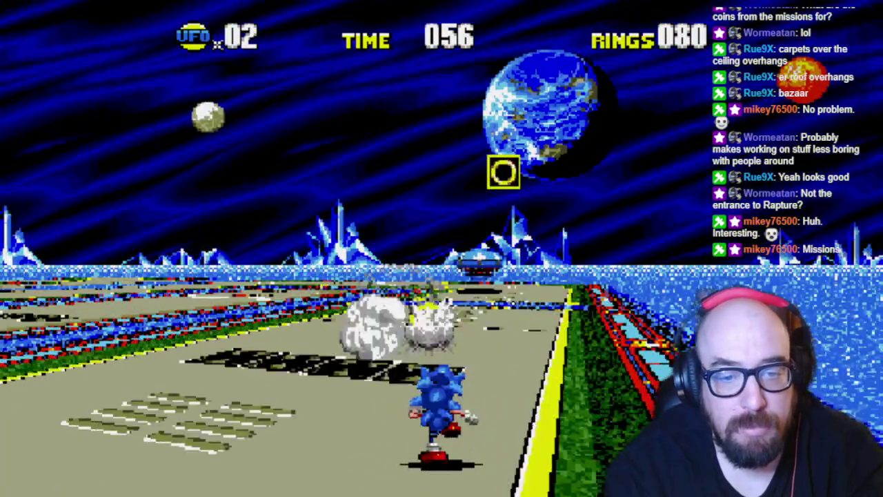
key(Right)
key(space)
Step: Turn left around the track, searching for and chasing the last UFO
key(Left)
key(Right)
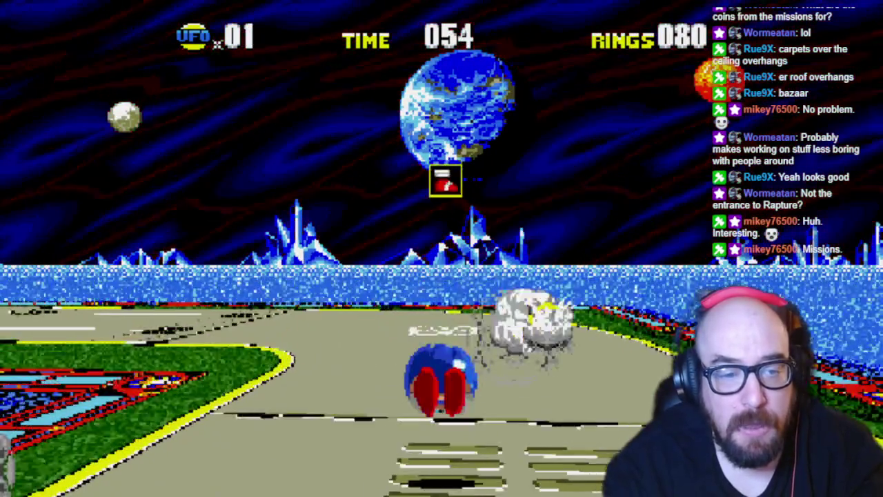
key(Left)
key(space)
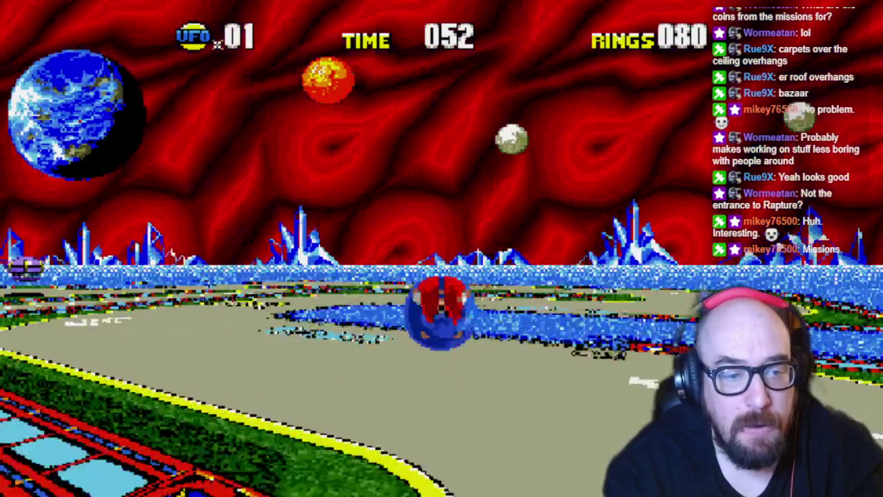
key(Left)
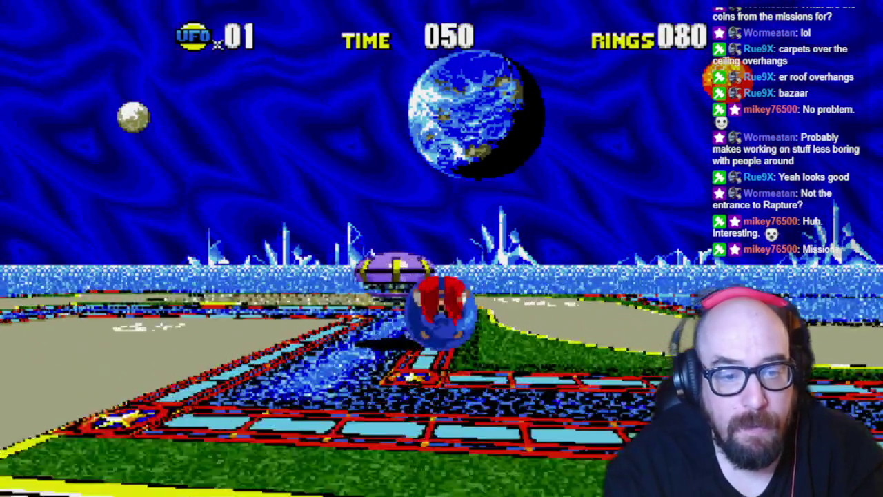
key(Left)
key(space)
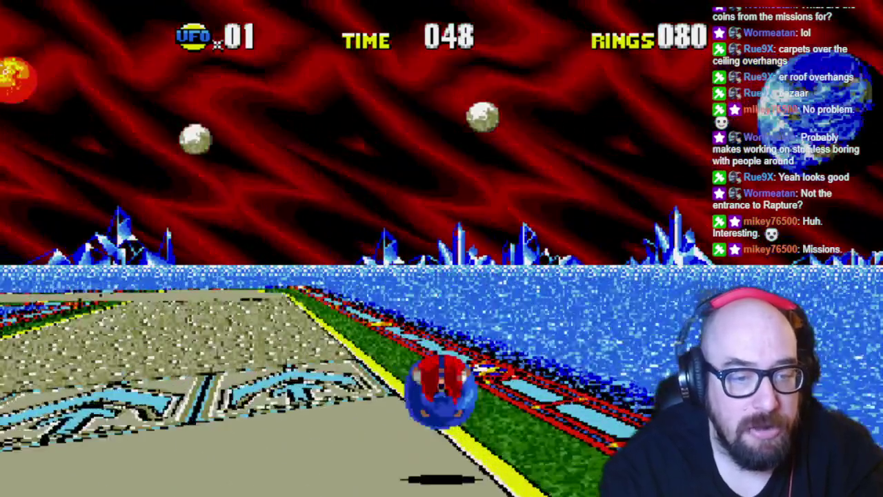
key(Left)
key(space)
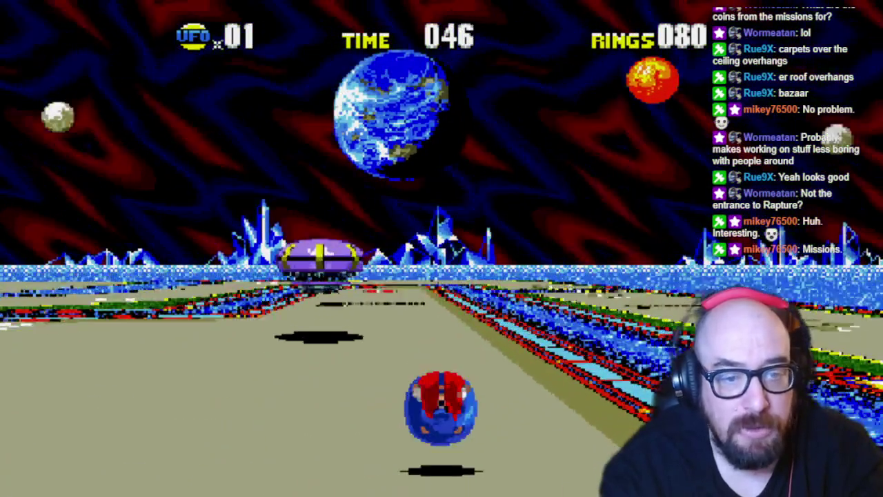
key(Left)
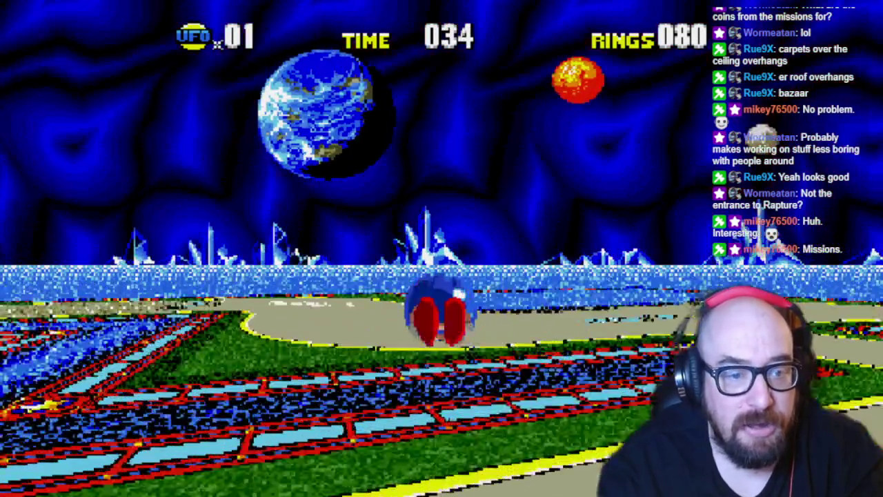
key(Left)
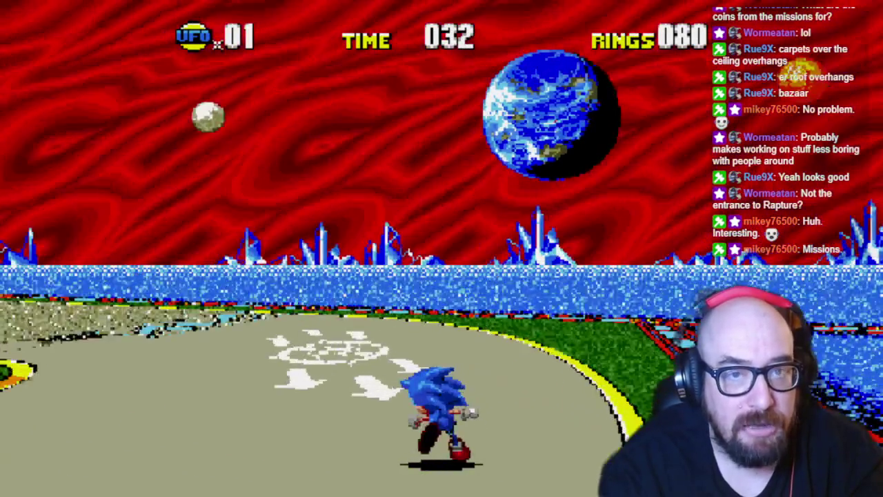
Step: Close in on and destroy the final UFO, then keep running around the track
key(space)
key(Left)
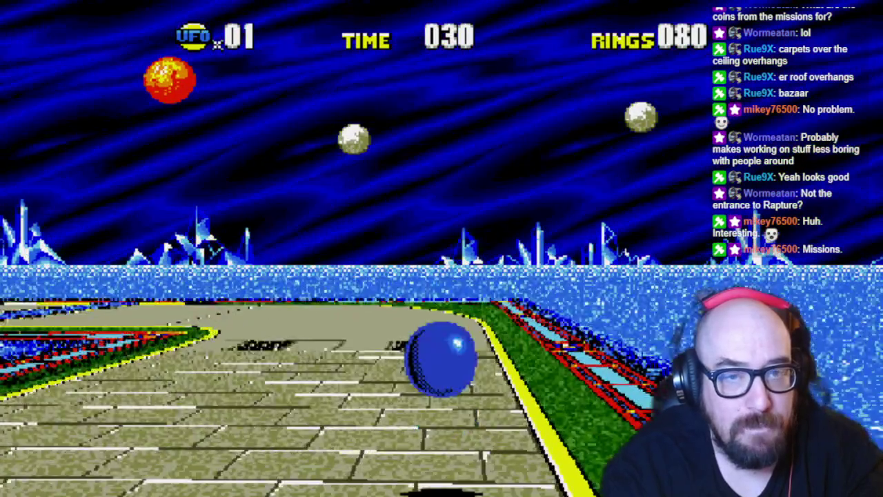
key(Left)
key(space)
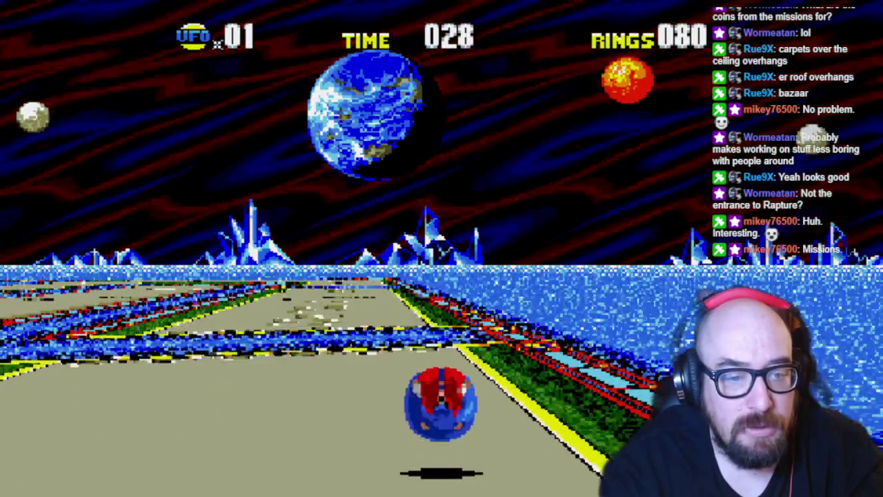
key(Left)
key(space)
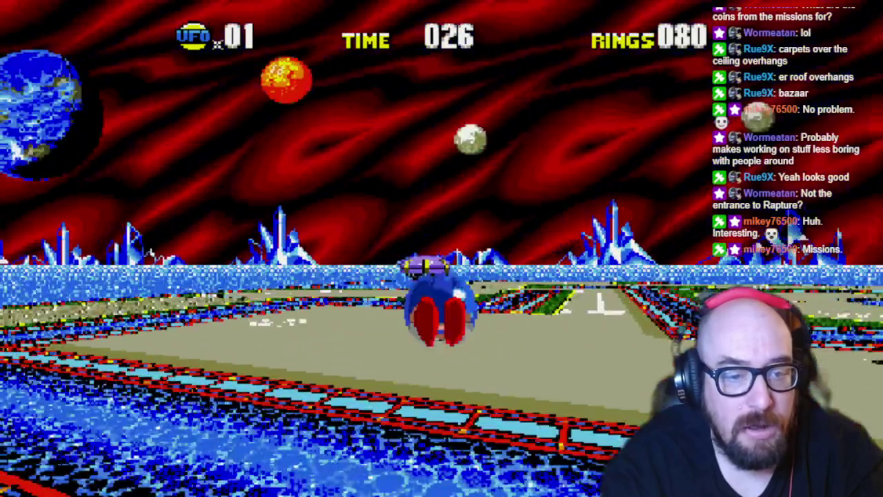
key(Left)
key(space)
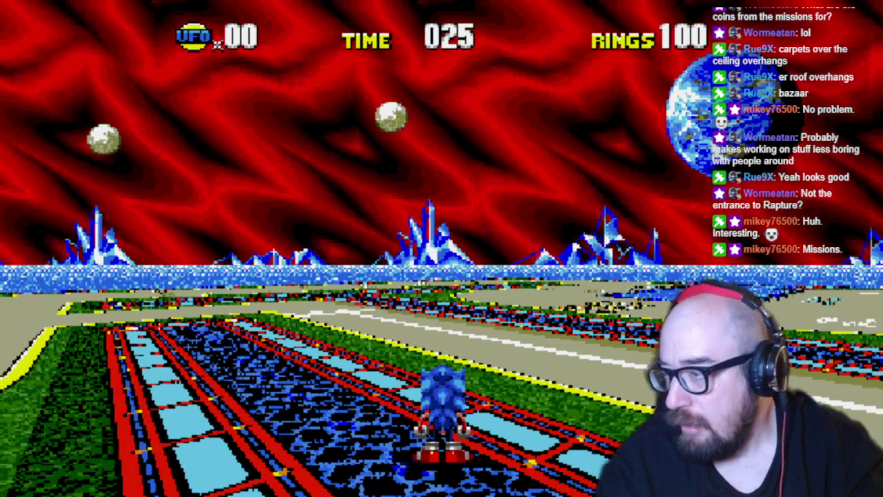
key(Right)
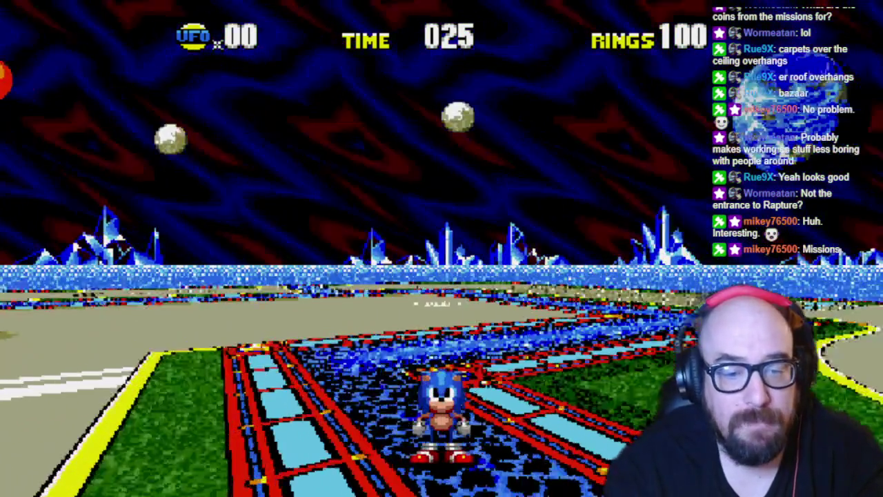
key(Right)
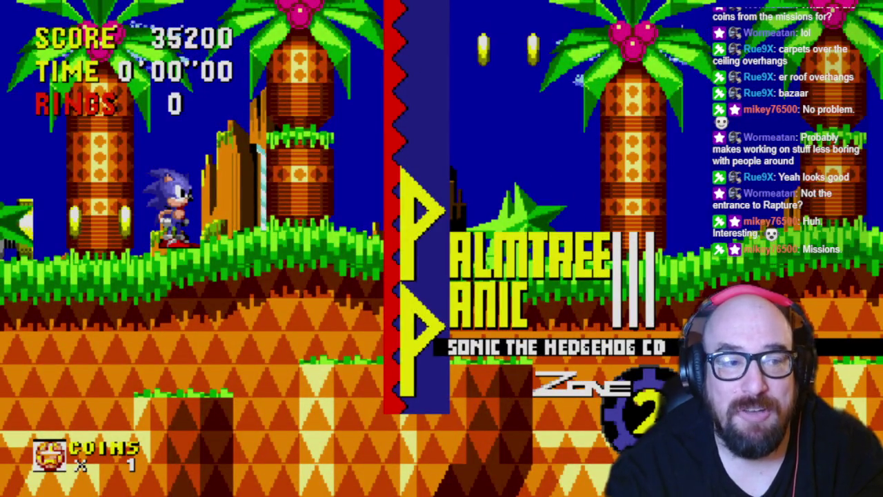
Step: Run through Palmtree Panic Zone 2 collecting rings, jumping past the Future signpost and spinning into an enemy
key(Right)
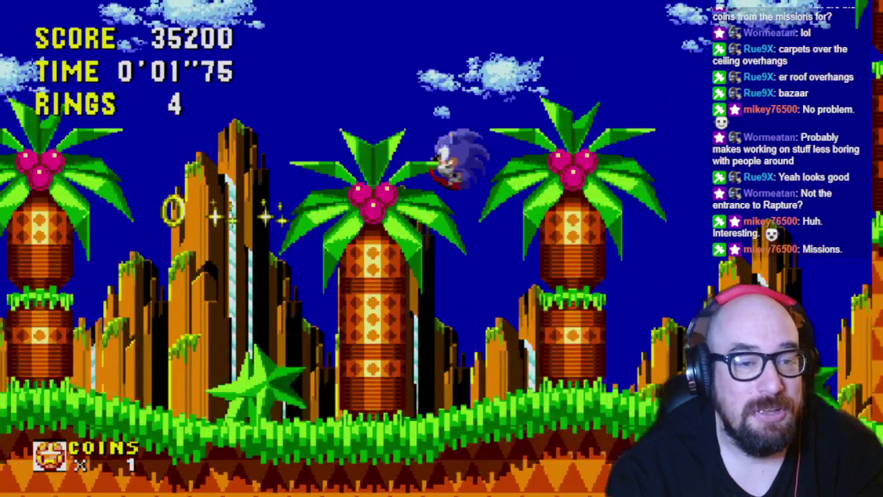
key(z)
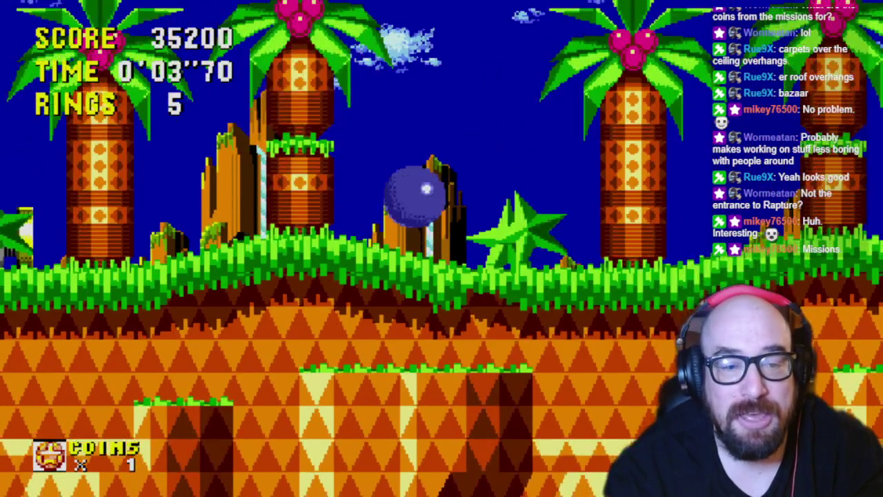
key(z)
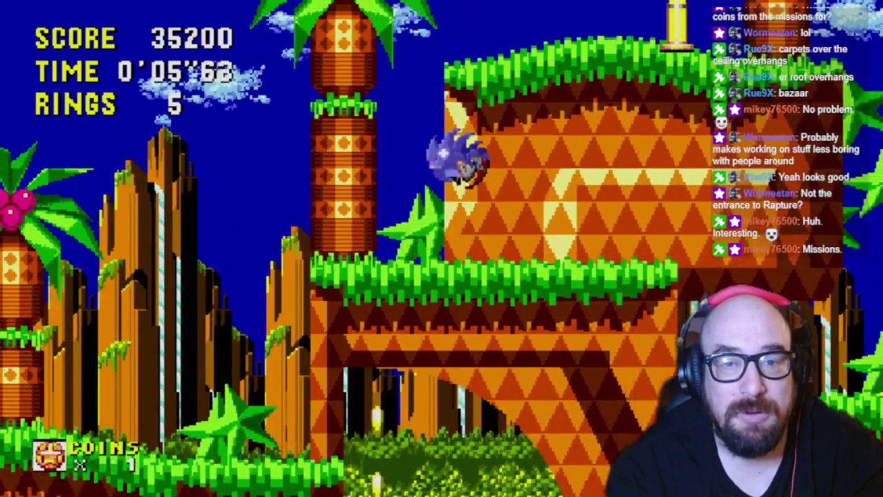
key(z)
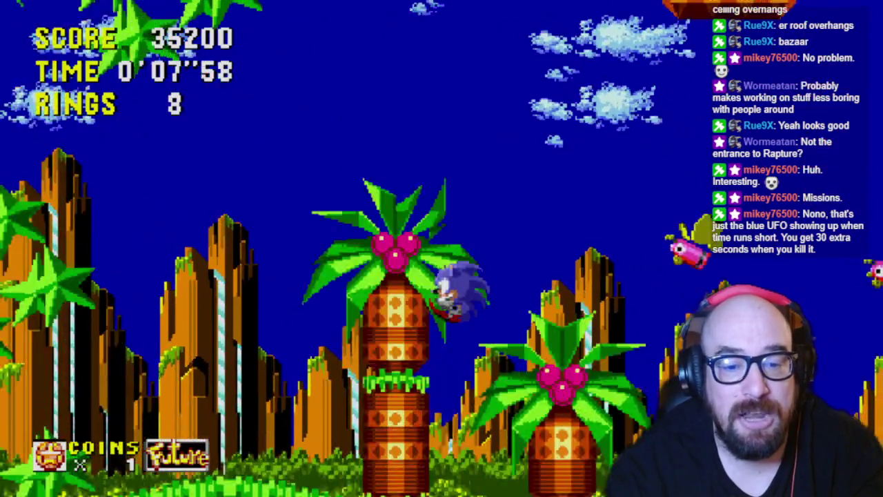
key(z)
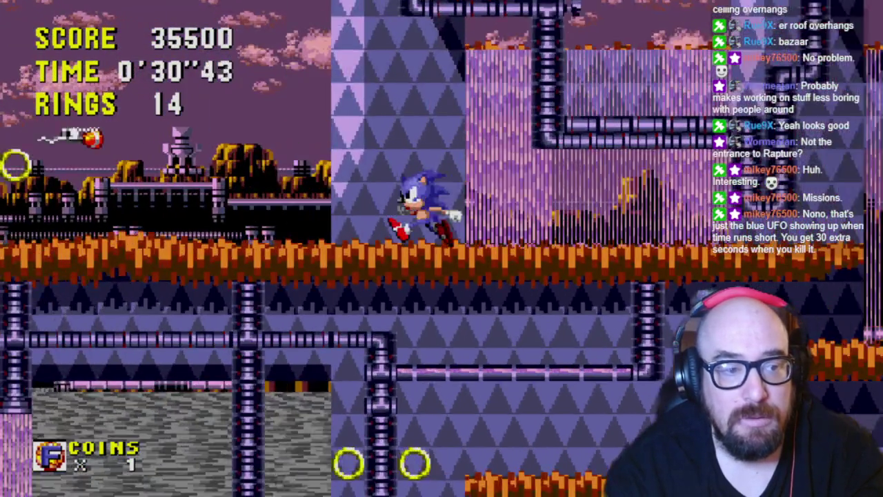
Step: Pause and resume the game in future Palmtree Panic Zone 2
key(Escape)
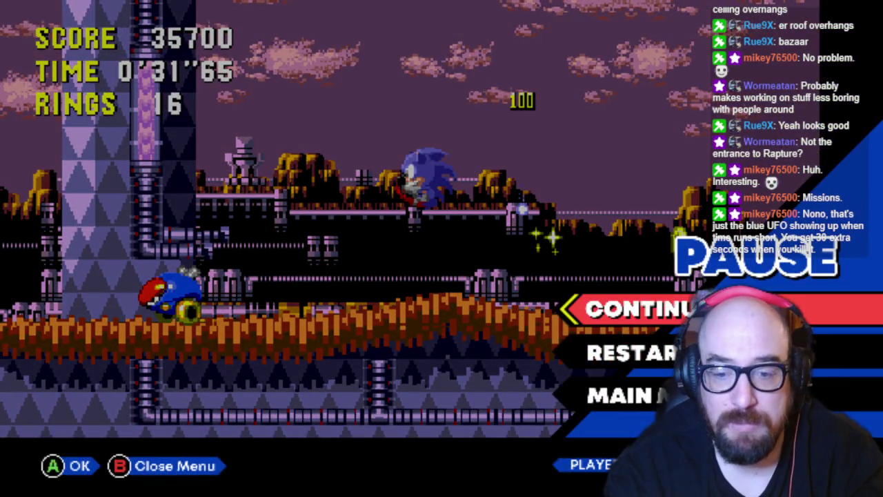
key(Return)
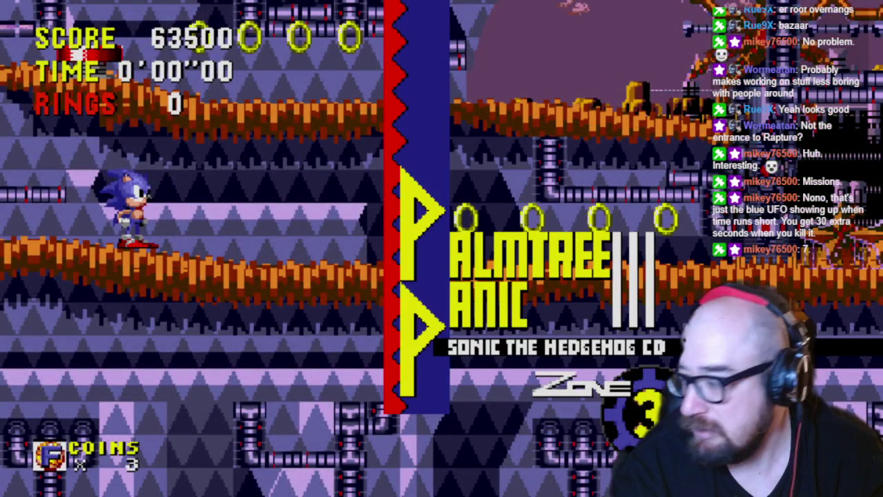
Step: Run and roll right through Palmtree Panic Zone 3 collecting rings
key(Right)
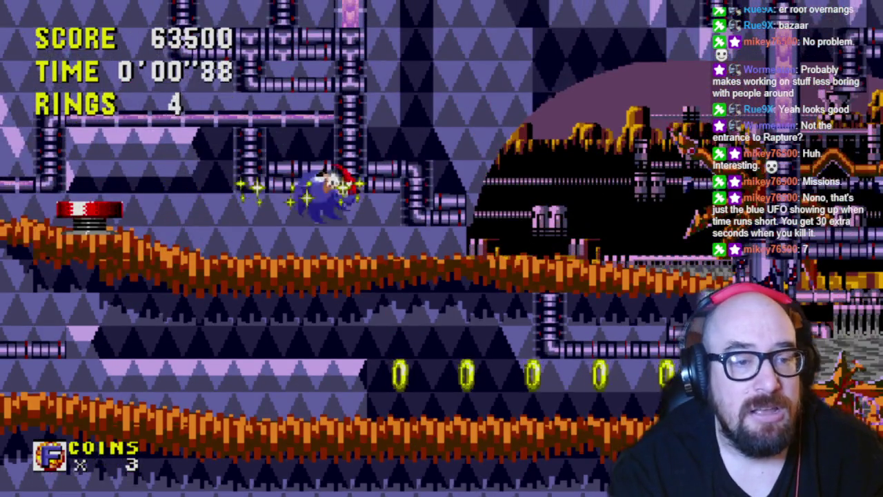
key(Right)
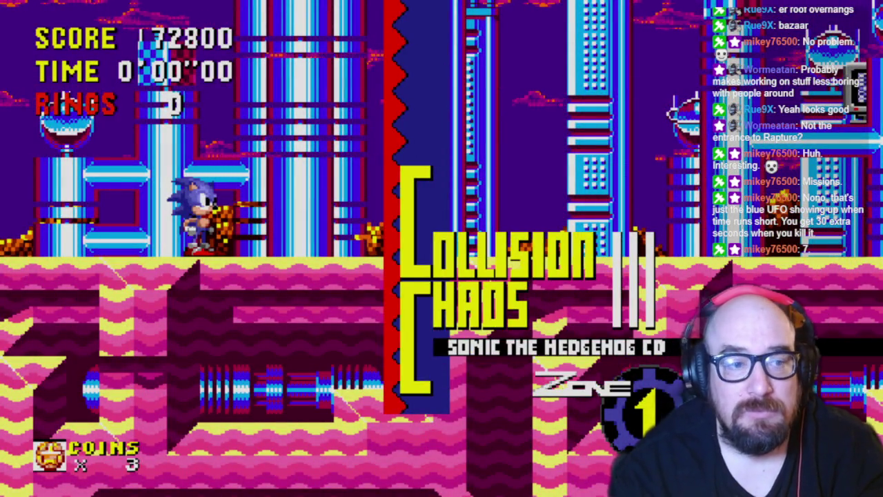
Step: Dash and jump right through Collision Chaos past Amy, up onto the higher grassy ledge
key(Right)
key(space)
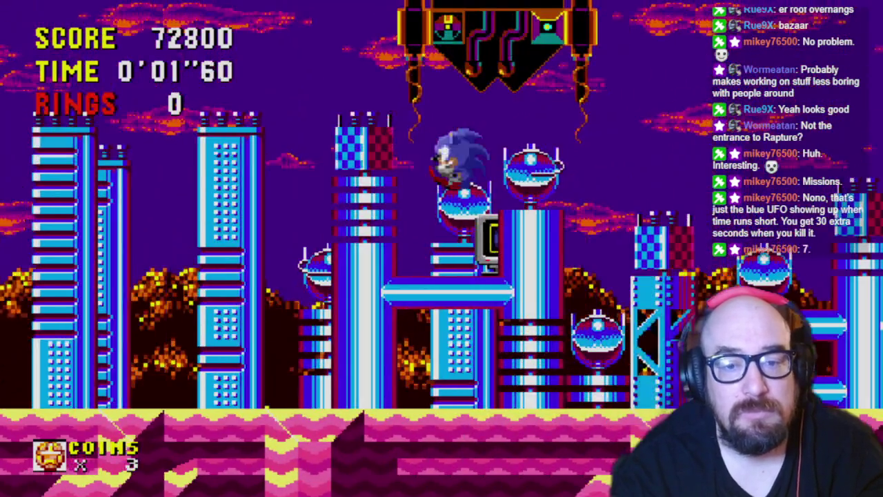
key(Right)
key(Right)
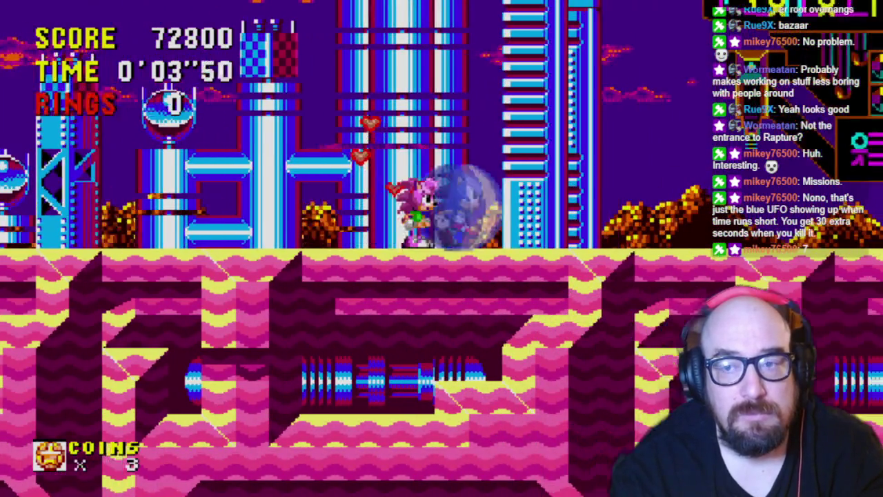
key(space)
key(Right)
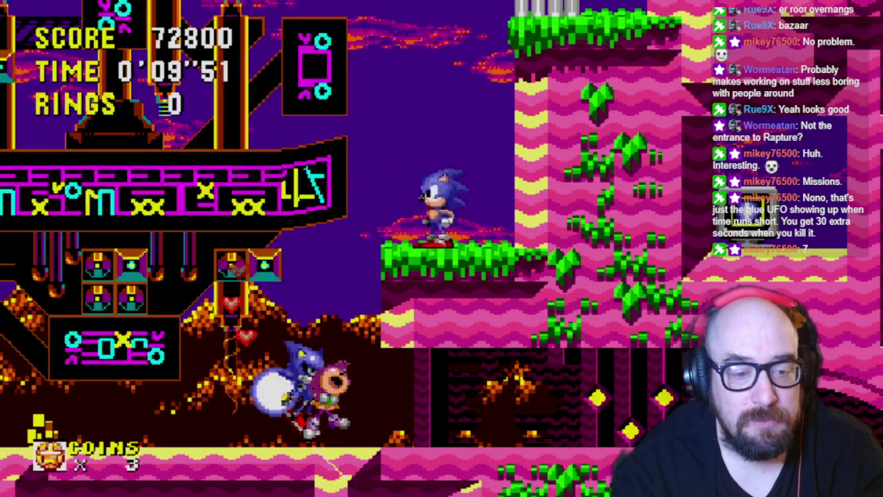
key(Left)
key(space)
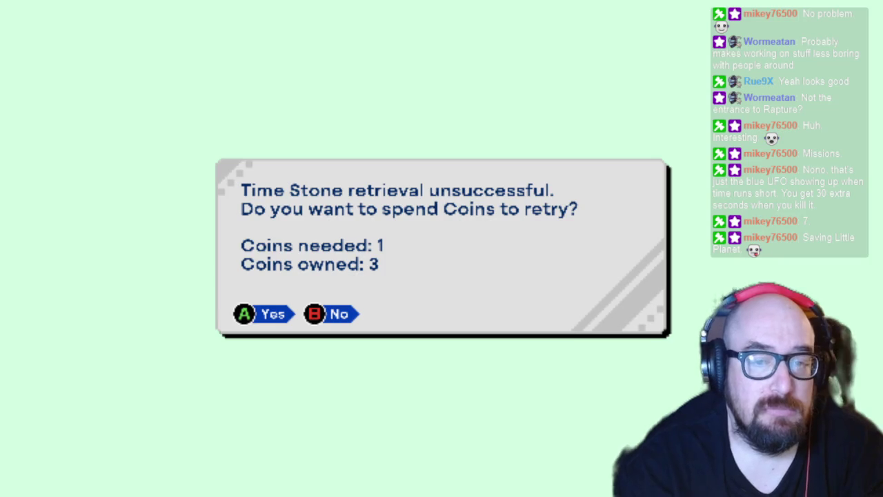
Step: Spend one coin on a Special Stage retry and jump along the curving track toward a UFO
key(Return)
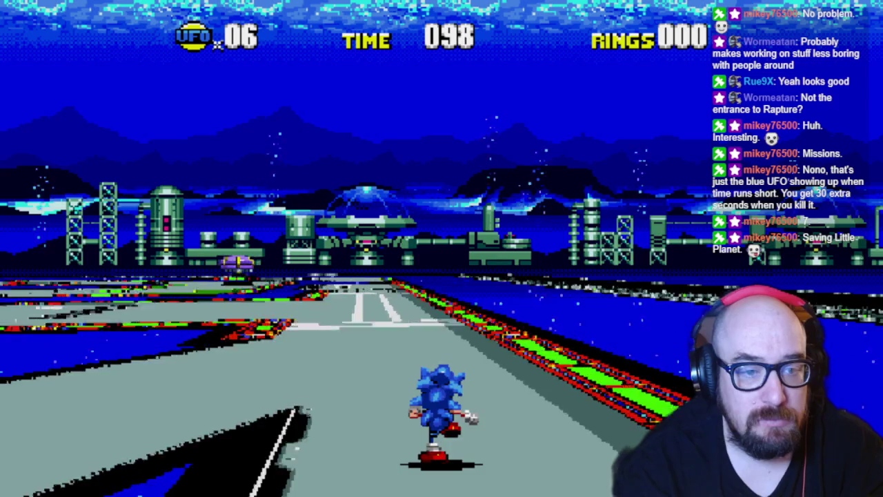
key(space)
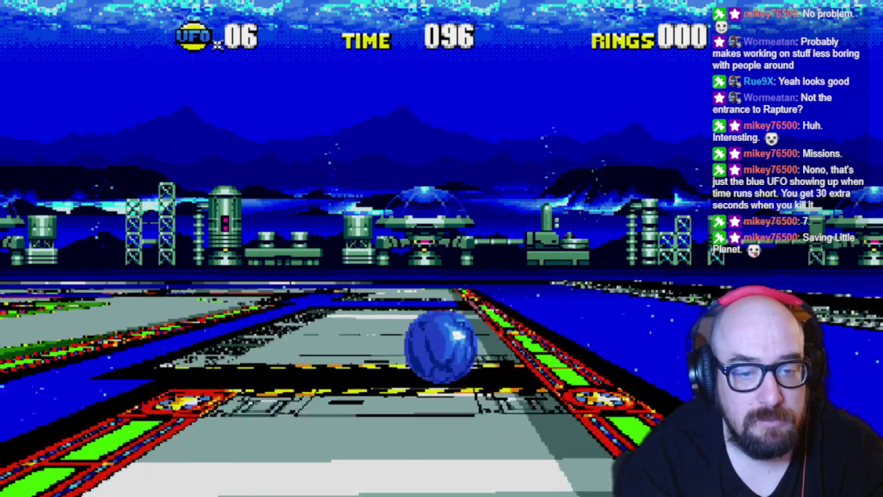
key(Left)
key(space)
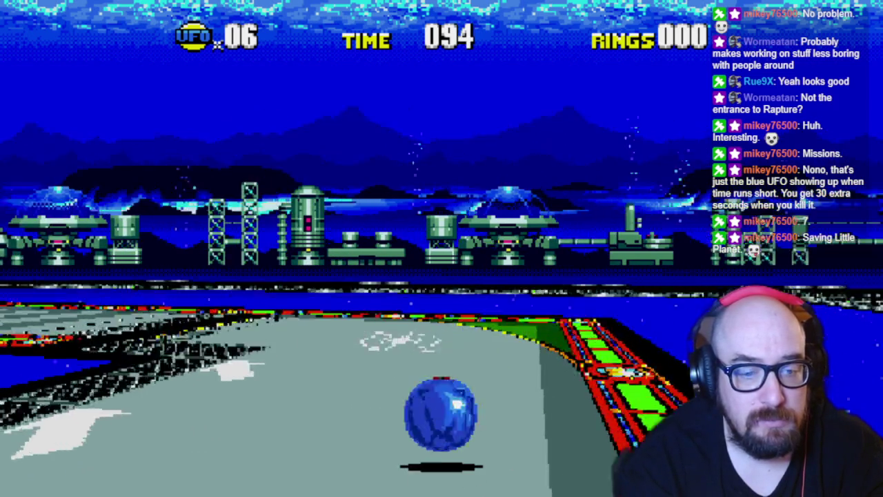
key(space)
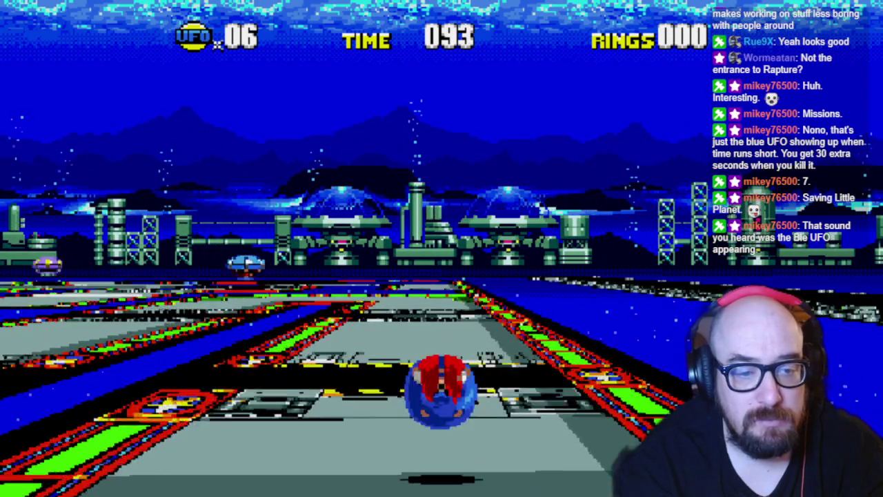
Step: Turn right and jump along the track to hit a nearby UFO, then face the large one
key(Right)
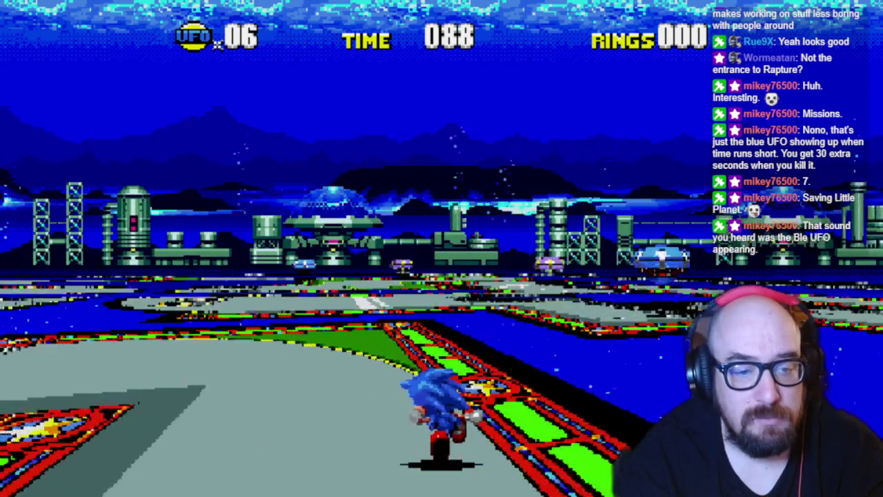
key(space)
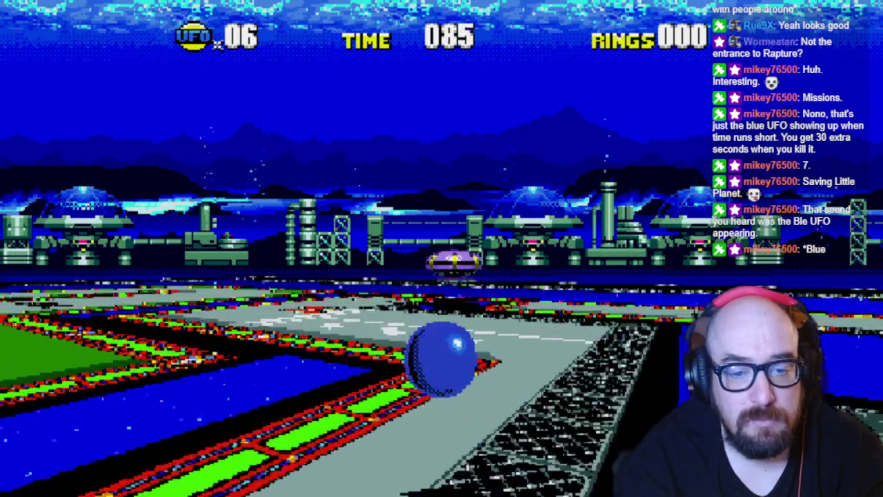
key(space)
key(space)
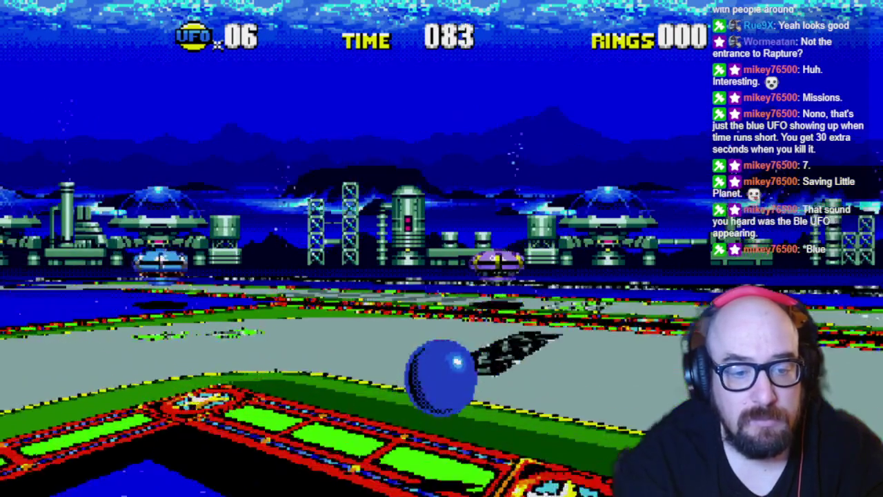
key(Right)
key(space)
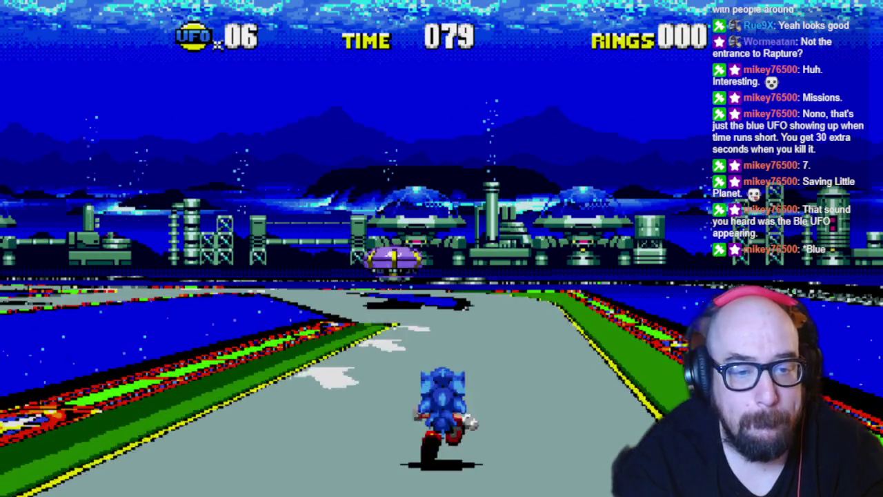
key(space)
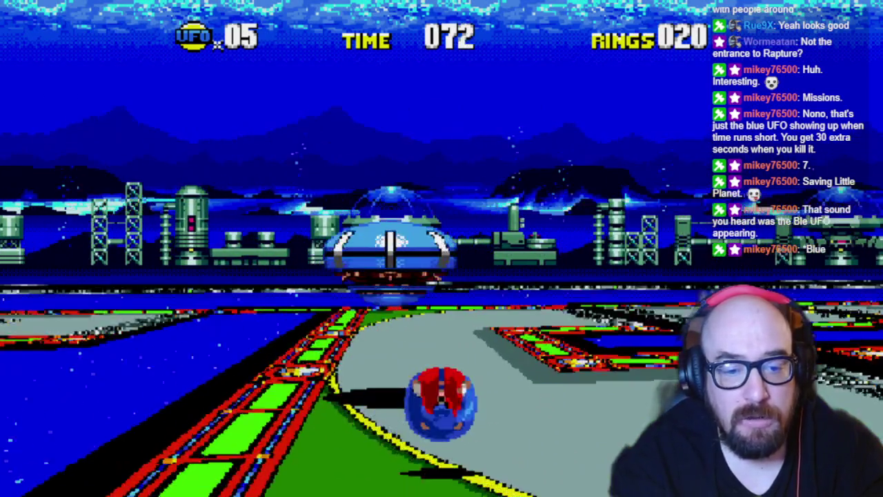
key(Right)
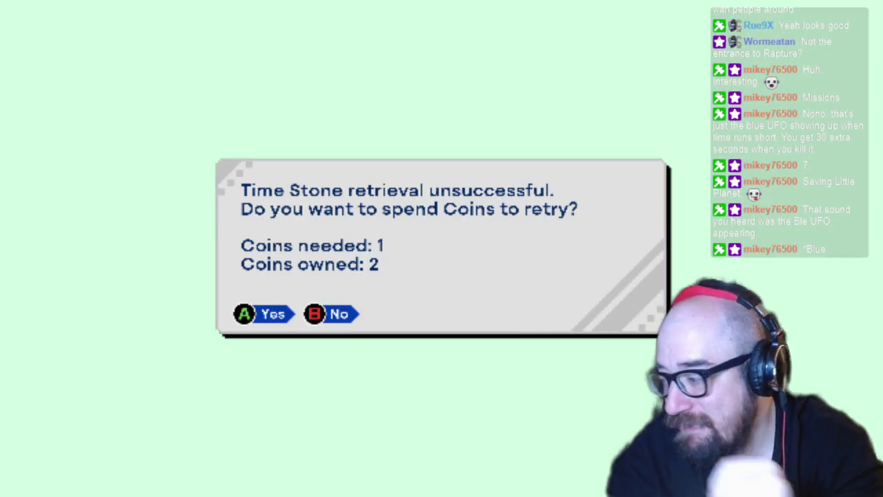
Step: Spend another coin to restart the Special Stage
key(Return)
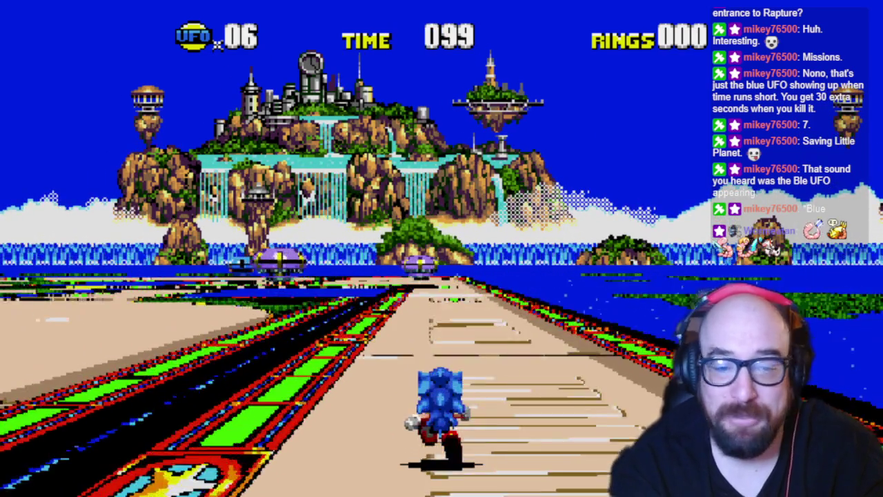
Step: Steer toward the distant UFOs and jump into the first one to destroy it
key(Left)
key(Right)
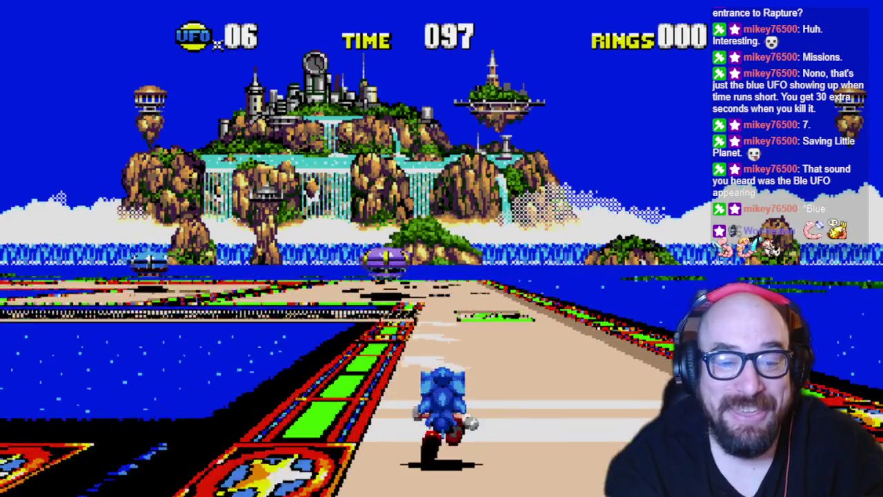
key(Left)
key(x)
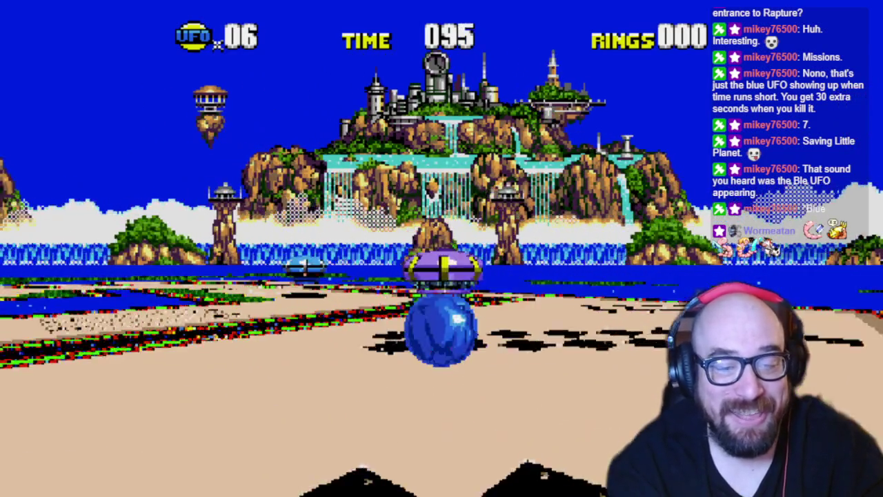
key(x)
key(Left)
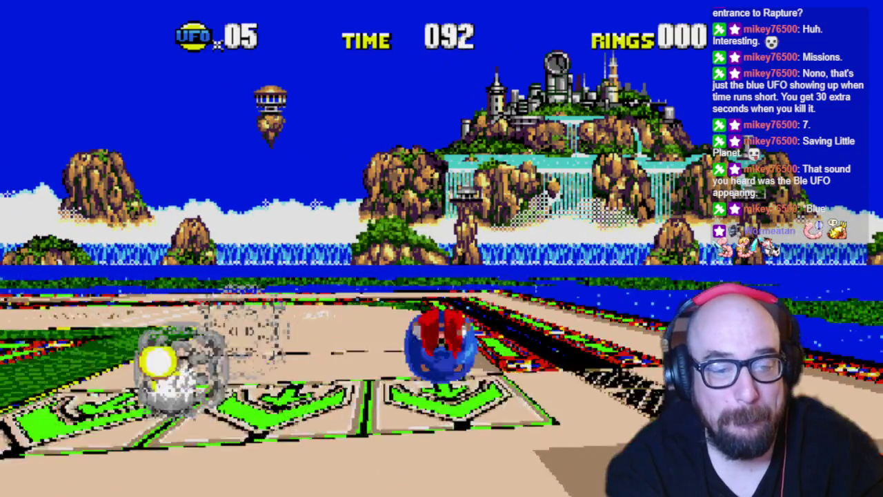
Step: Jump into the next UFO, then steer along the track toward another
key(Left)
key(Right)
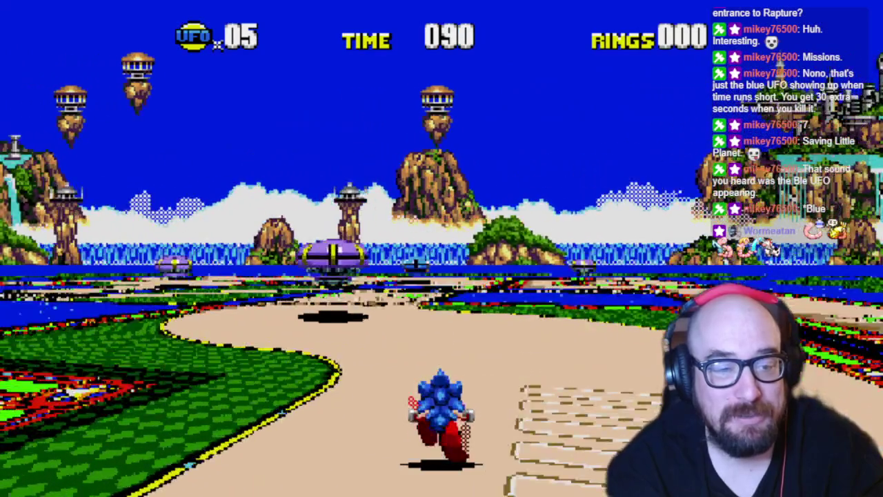
key(x)
key(Right)
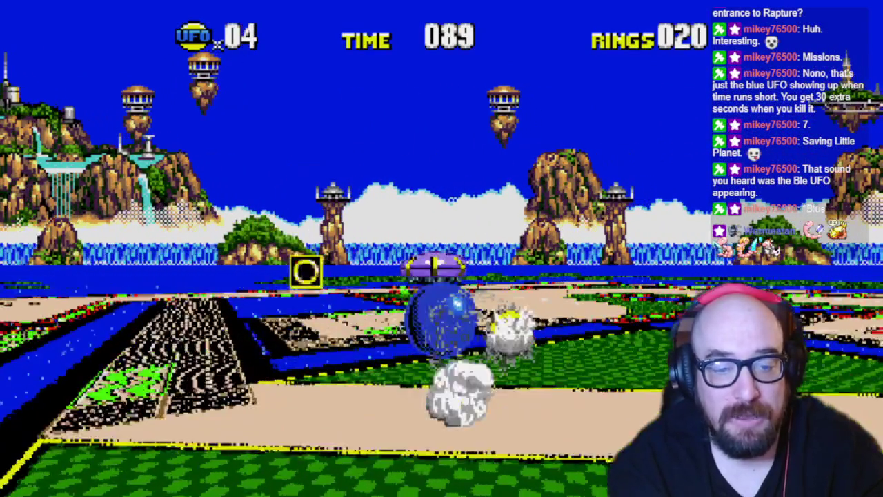
key(Left)
Step: Hop rightward along the track and destroy a UFO, leaving three remaining
key(x)
key(Right)
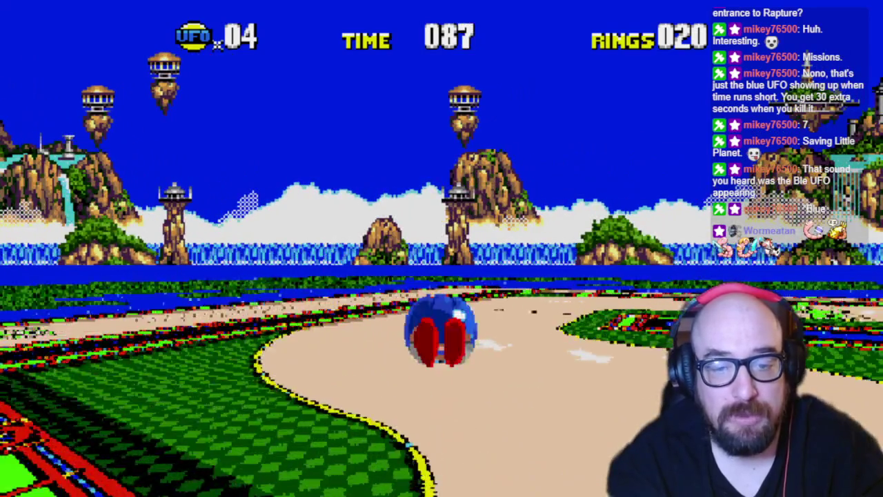
key(x)
key(Right)
key(x)
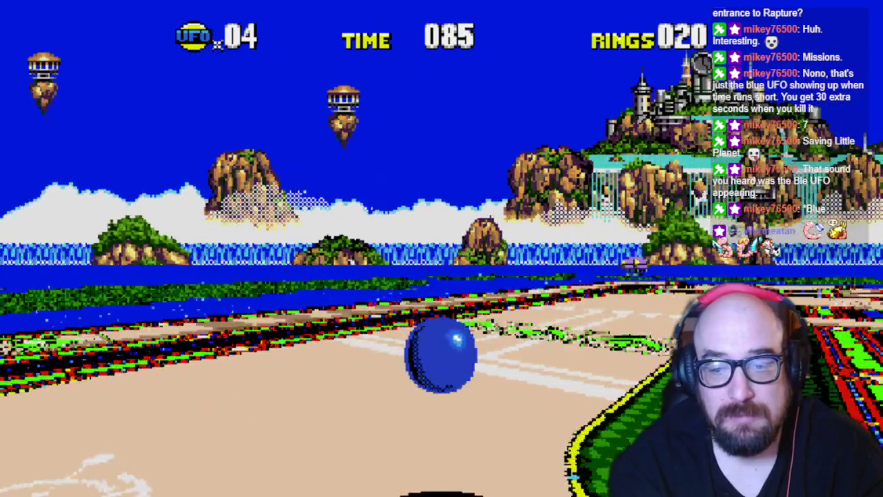
key(Right)
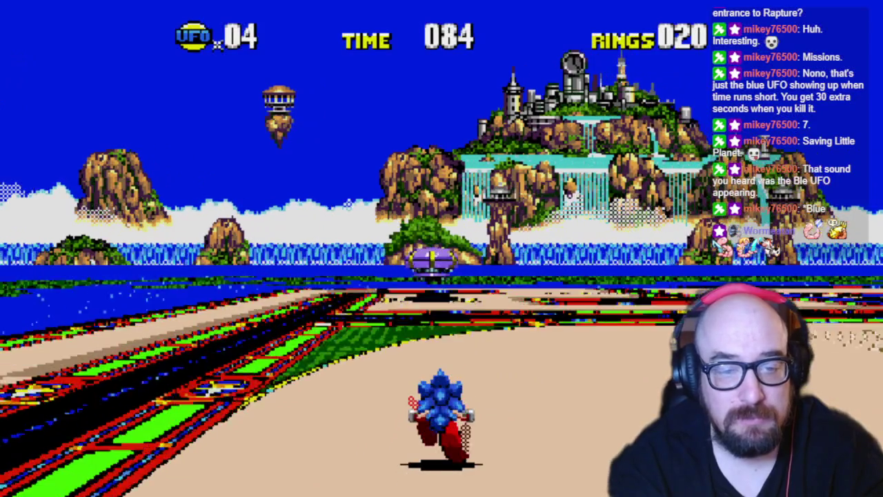
key(x)
key(Right)
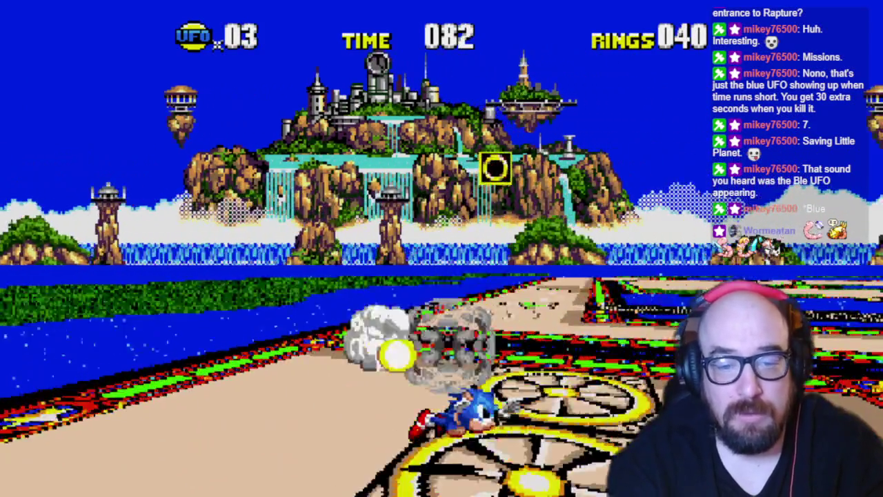
Step: Run right toward the remaining UFOs, jumping again at the one ahead after a miss
key(Right)
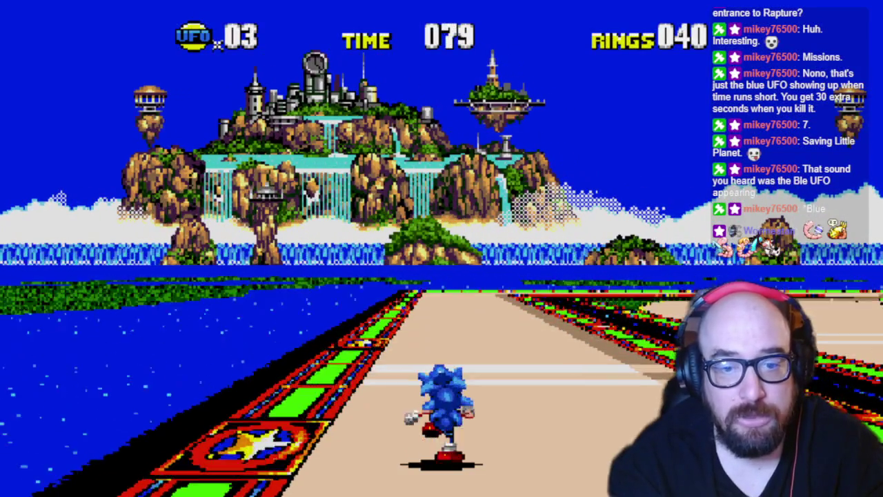
key(Right)
key(z)
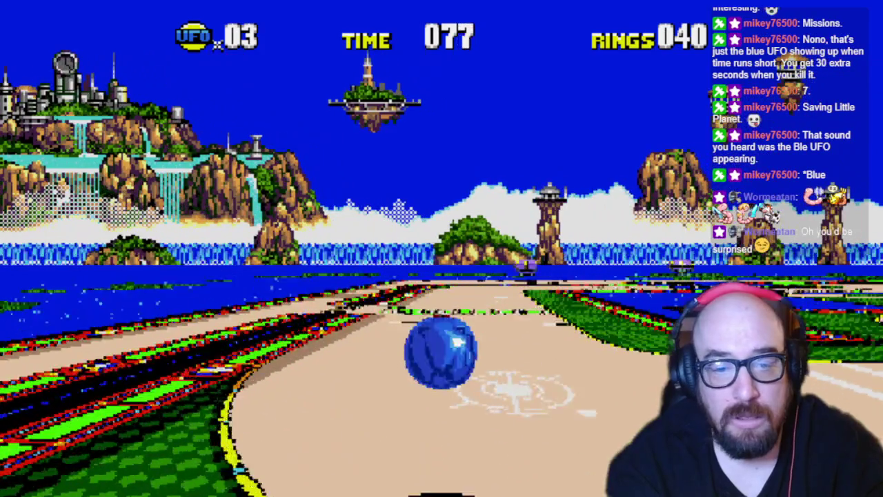
key(Right)
key(z)
key(Left)
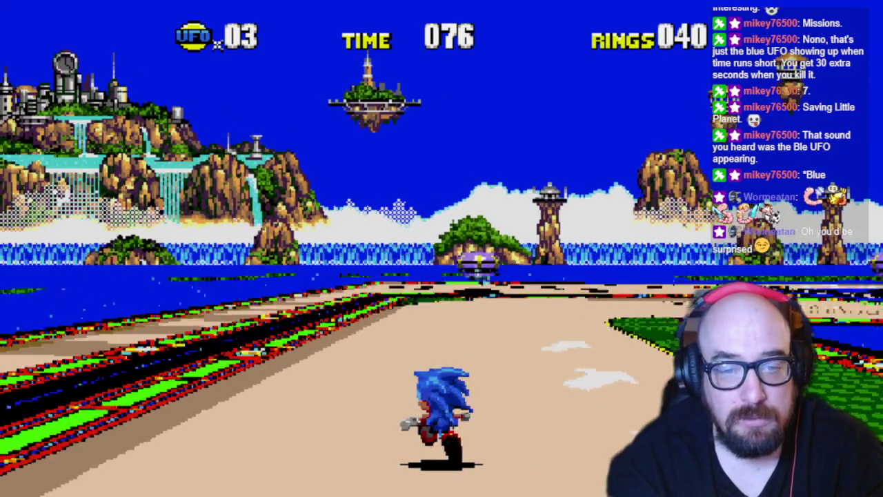
key(Right)
key(z)
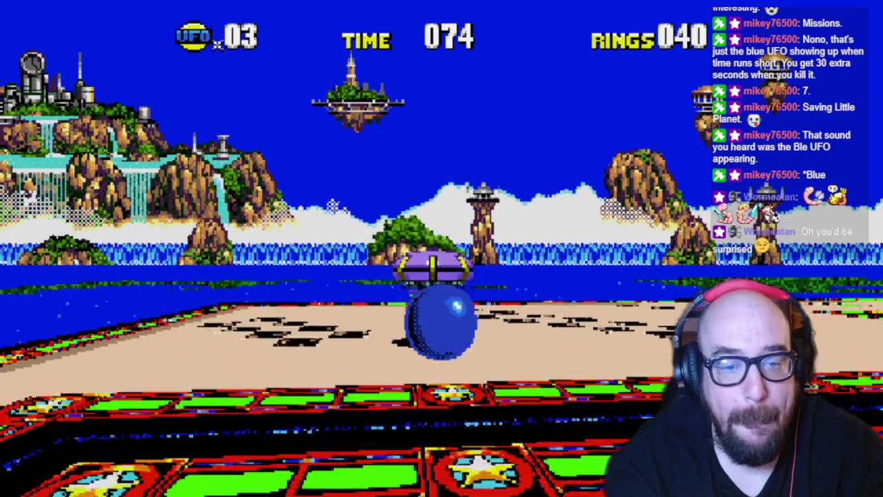
key(Right)
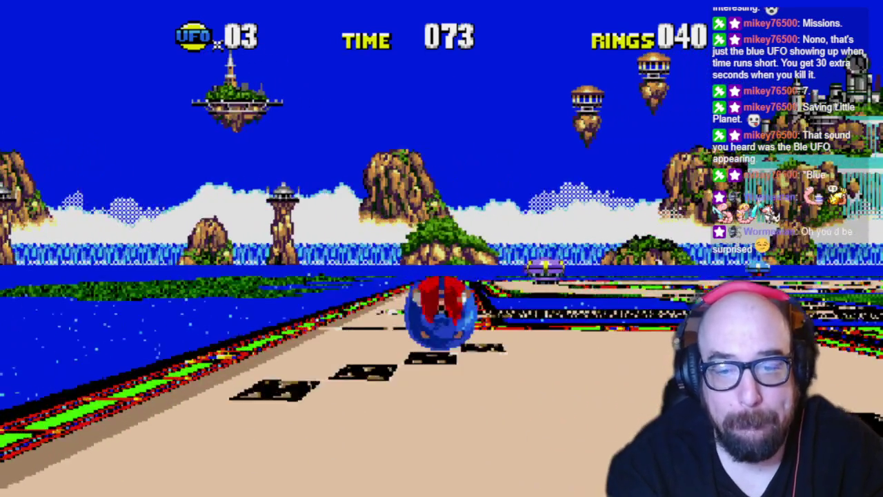
key(z)
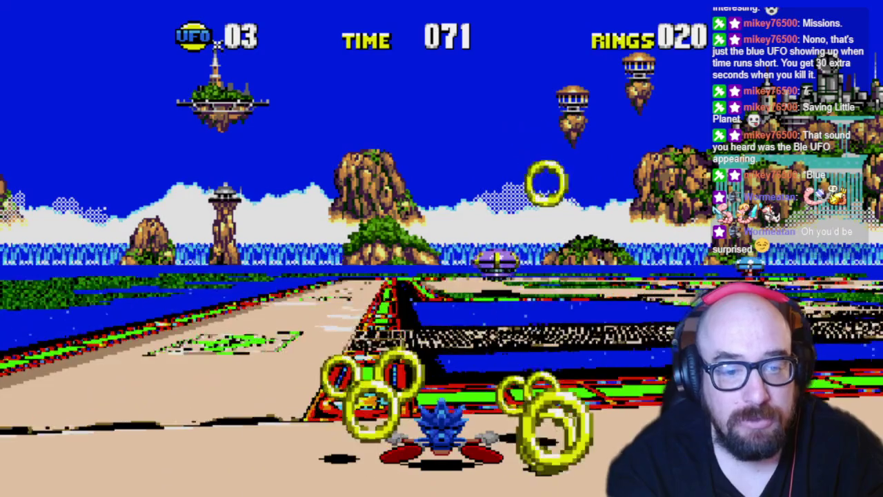
Step: Jump across onto the next stretch of track and smash a UFO
key(z)
key(Left)
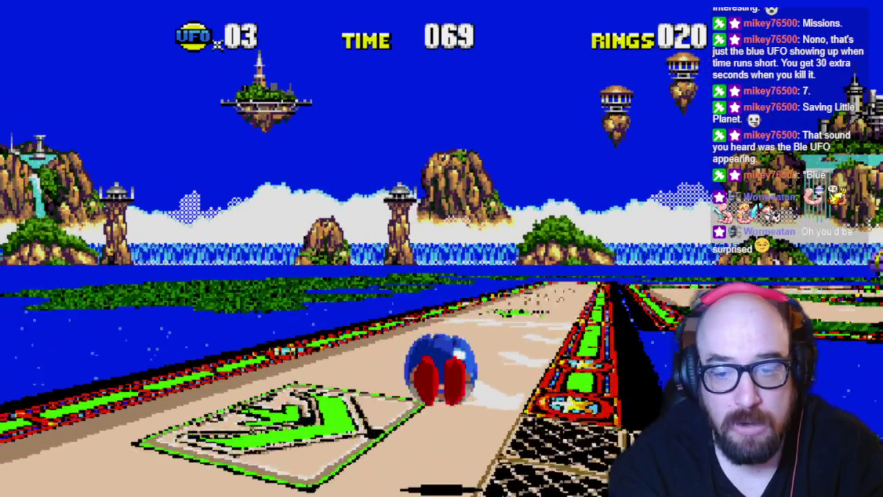
key(Right)
key(z)
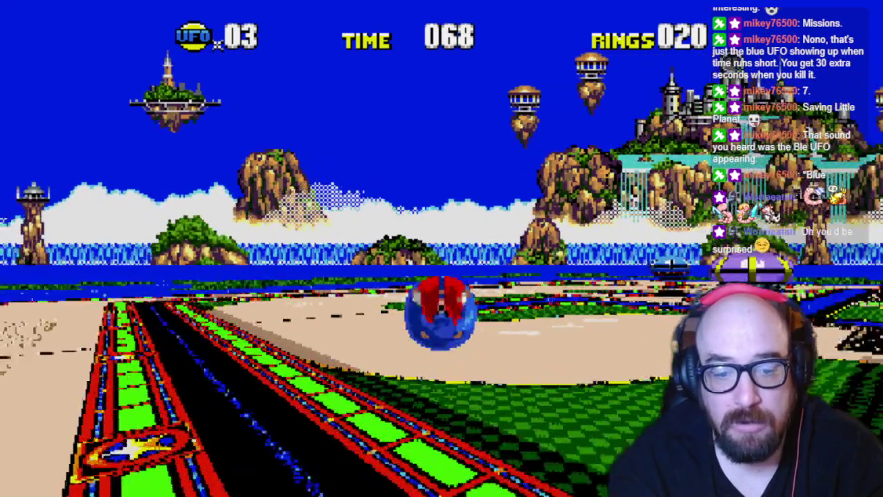
key(Right)
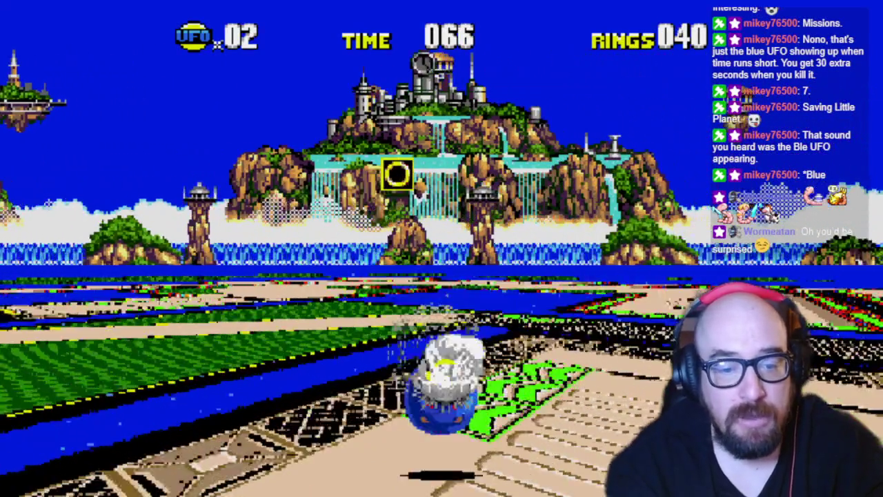
Step: Turn left along the track and jump into a UFO, leaving one with 40 rings
key(Left)
key(z)
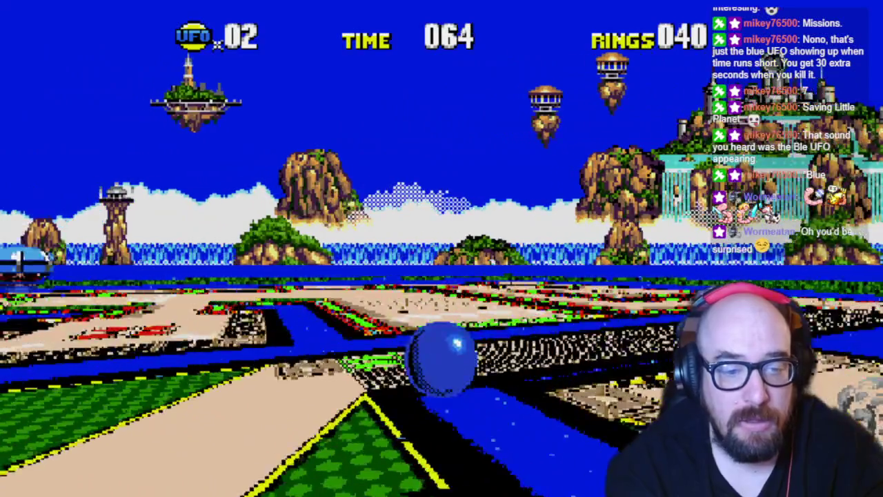
key(Left)
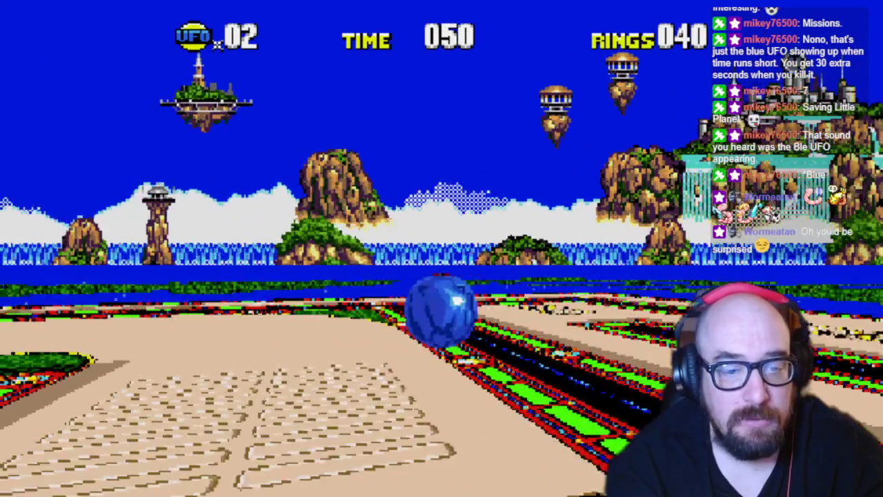
key(Left)
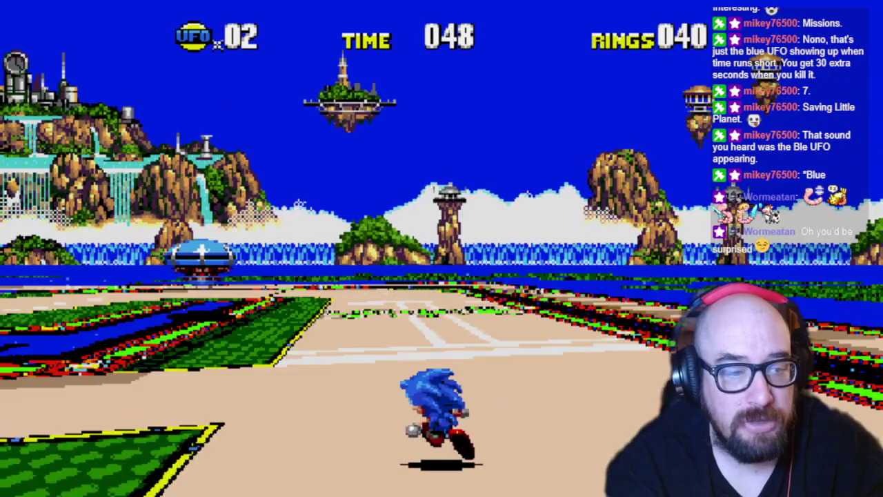
key(Left)
Step: Finish the jump into a UFO, then hop left and steer right back onto the track
key(z)
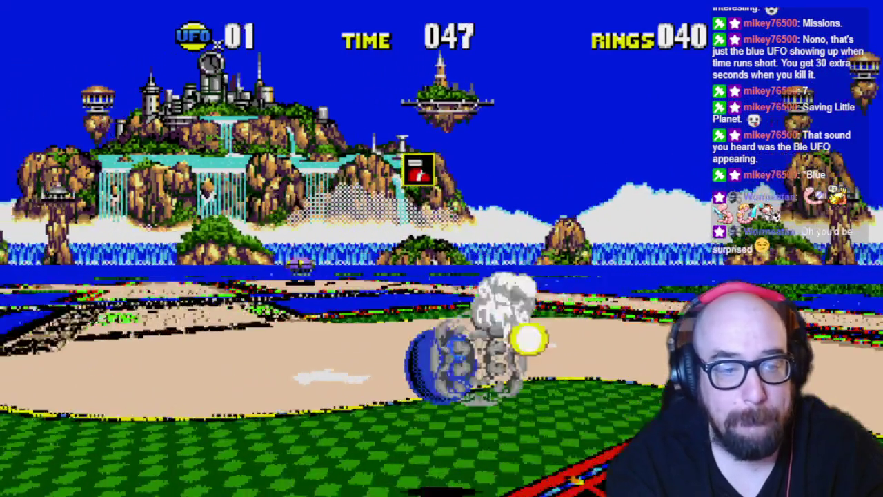
key(z)
key(Left)
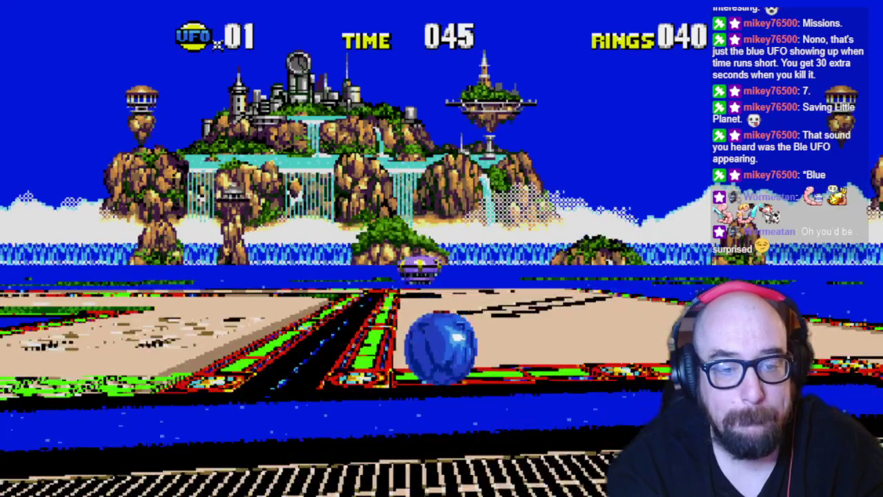
key(Left)
key(z)
key(Right)
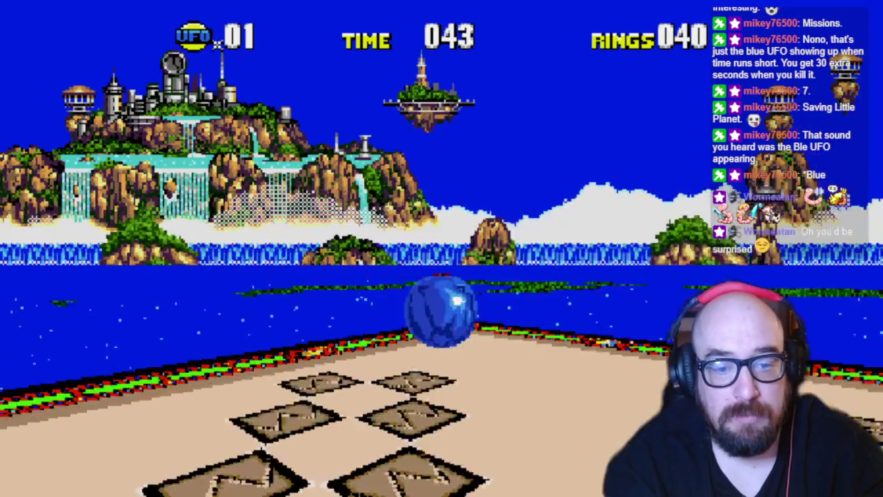
key(Right)
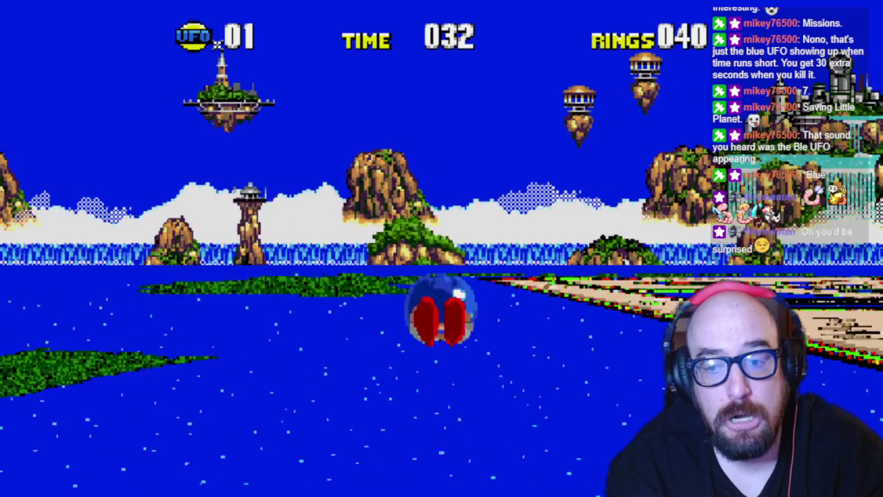
key(Right)
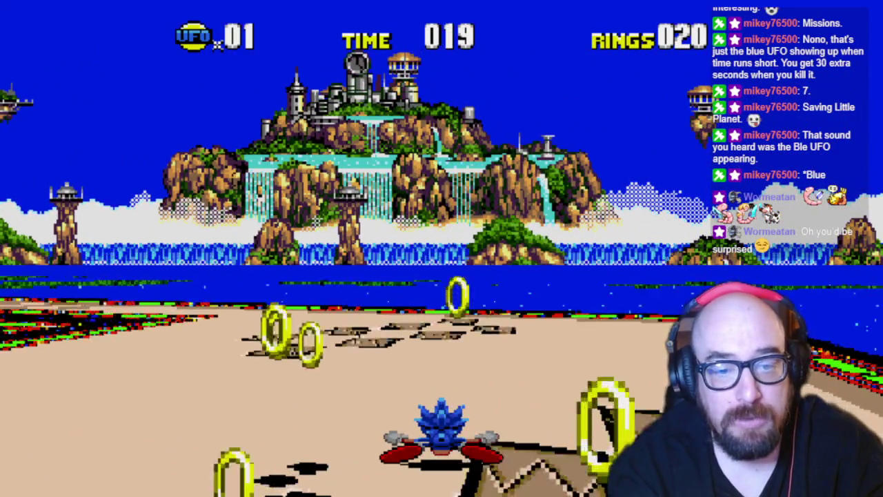
Step: Recover from a hit and jump into the last UFO, bringing the counter to 00 with 11 seconds left
key(Left)
key(Right)
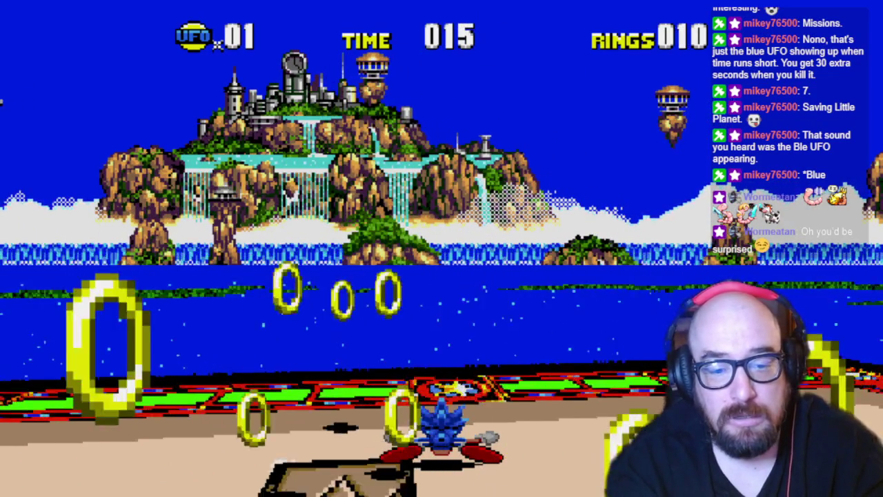
key(Right)
key(Right)
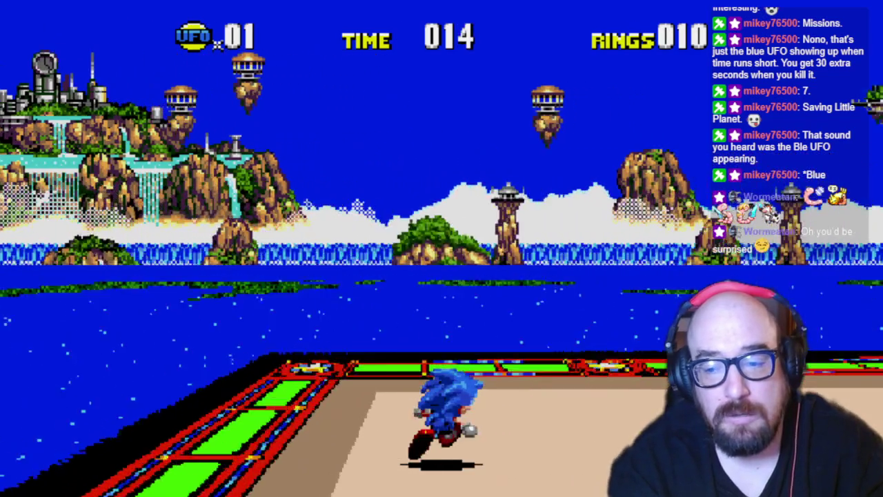
key(z)
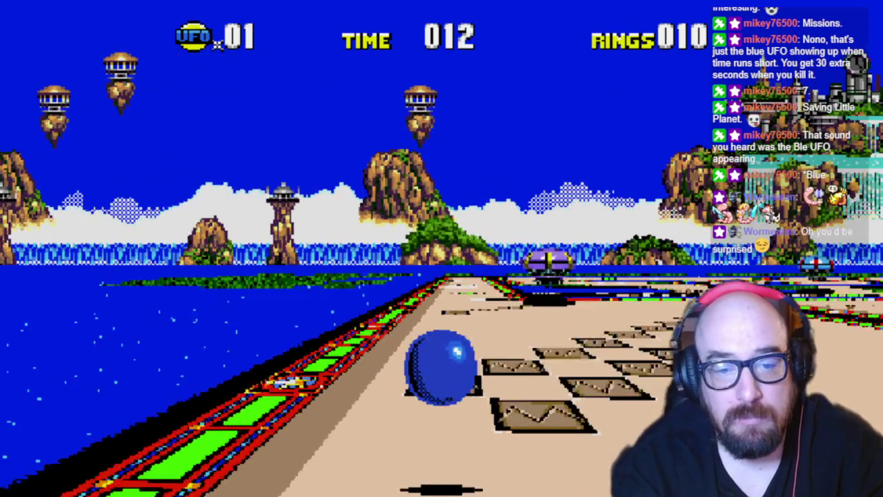
key(Right)
key(z)
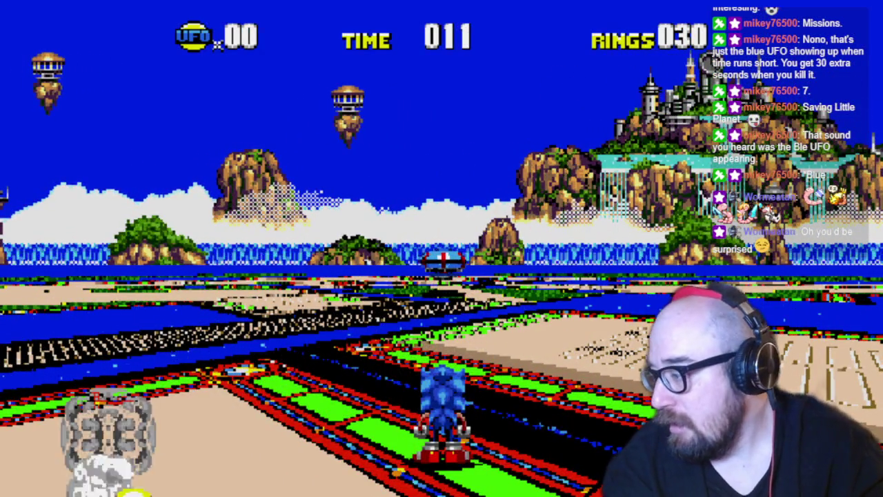
key(Right)
key(Left)
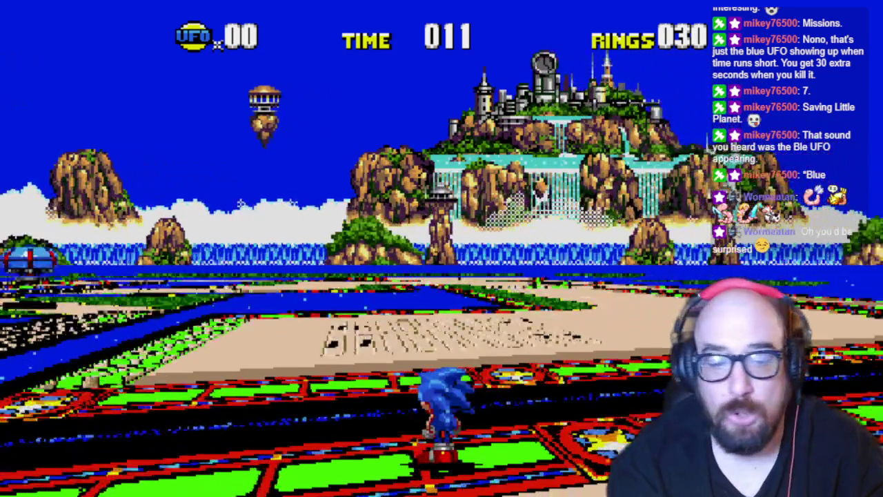
key(Right)
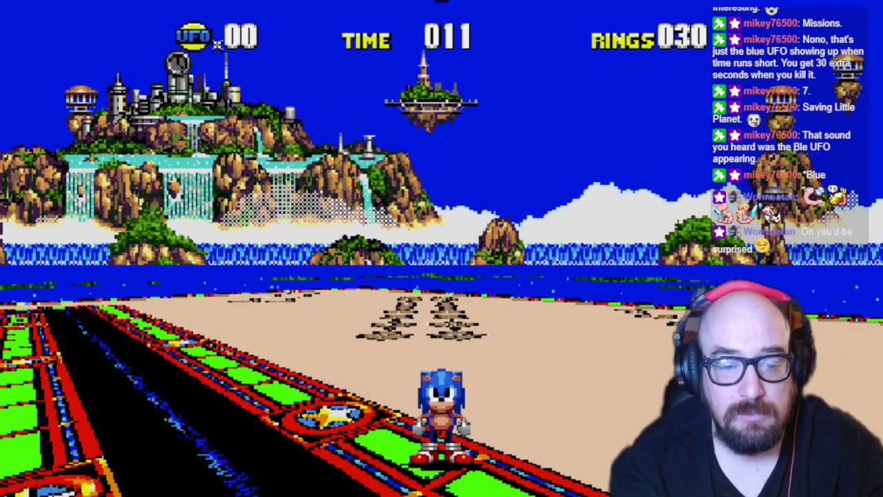